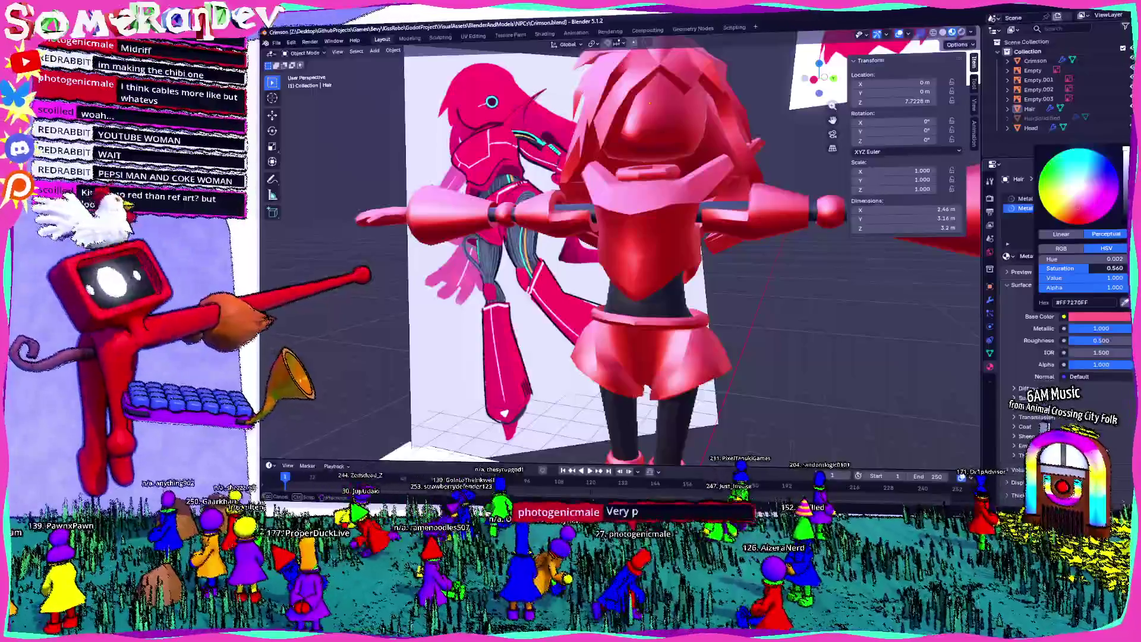
Raise MetalRed's saturation and shift its base colour hue to pink (#FF5BBA), checking the model
{"action": "left_click_drag", "start_coordinate": [1087, 268], "coordinate": [1097, 268]}
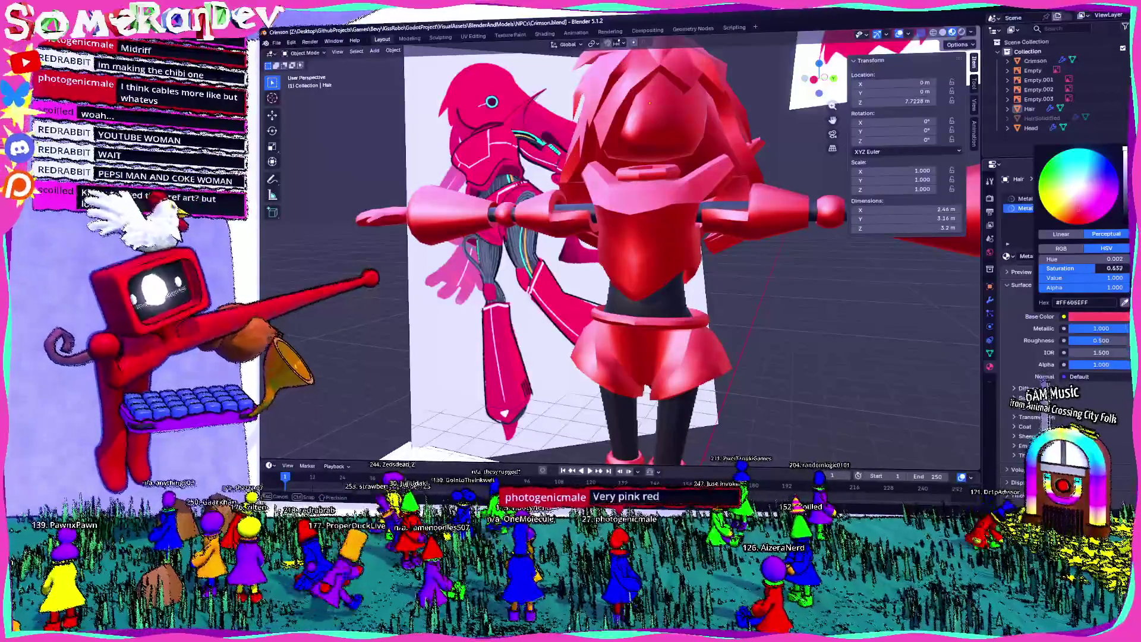
{"action": "middle_click_drag", "start_coordinate": [535, 267], "coordinate": [336, 453]}
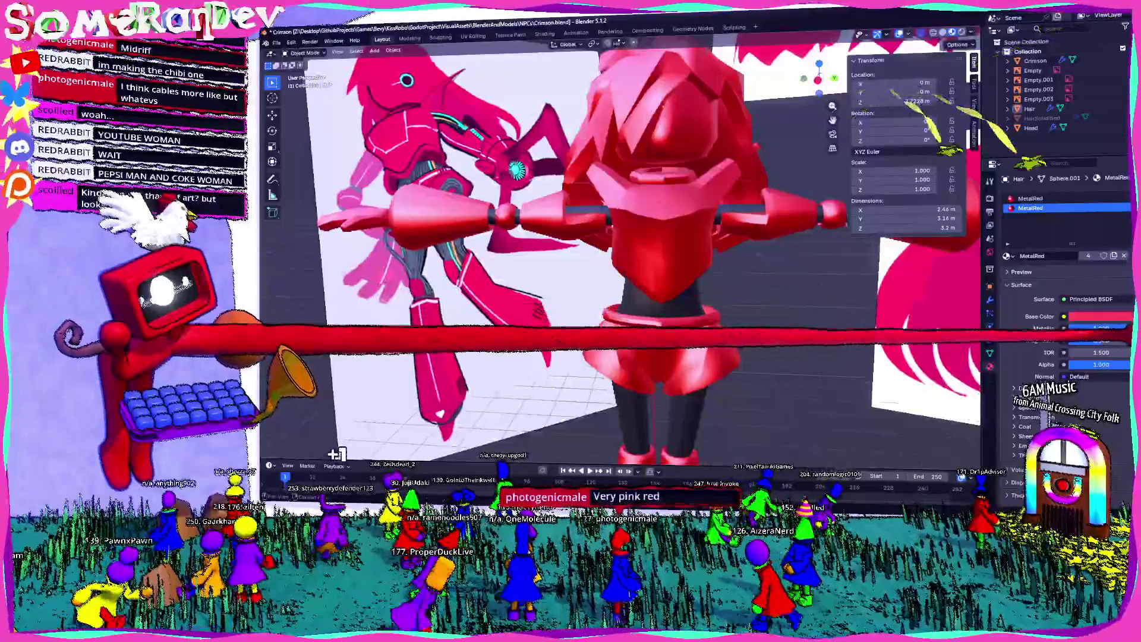
{"action": "left_click", "coordinate": [1100, 316]}
{"action": "left_click", "coordinate": [1118, 194]}
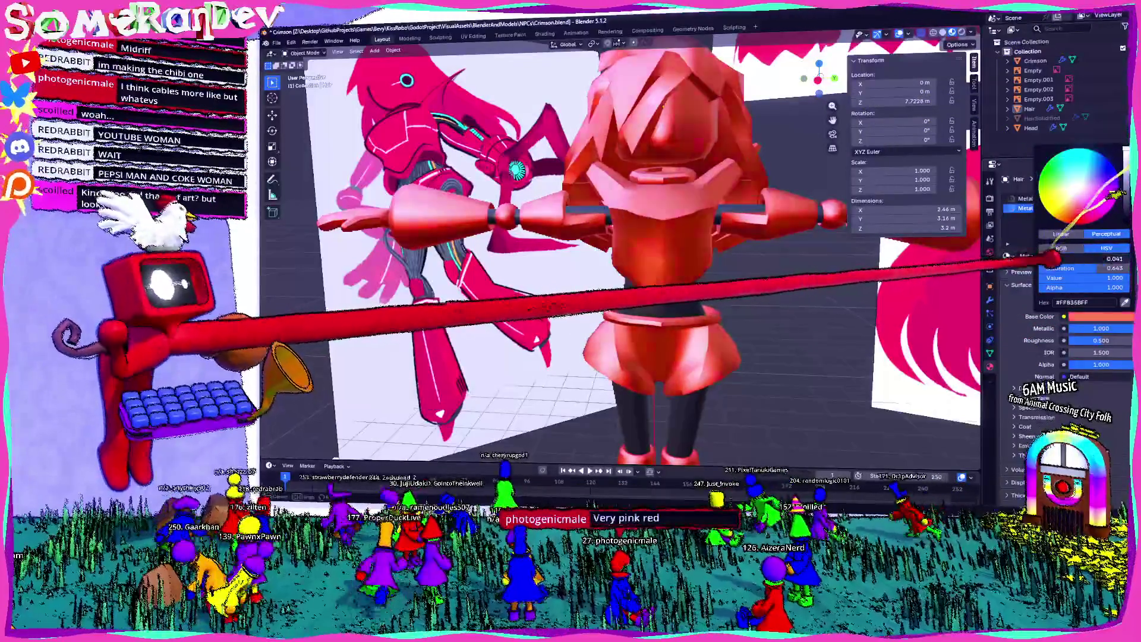
{"action": "left_click_drag", "start_coordinate": [1047, 258], "coordinate": [1128, 258]}
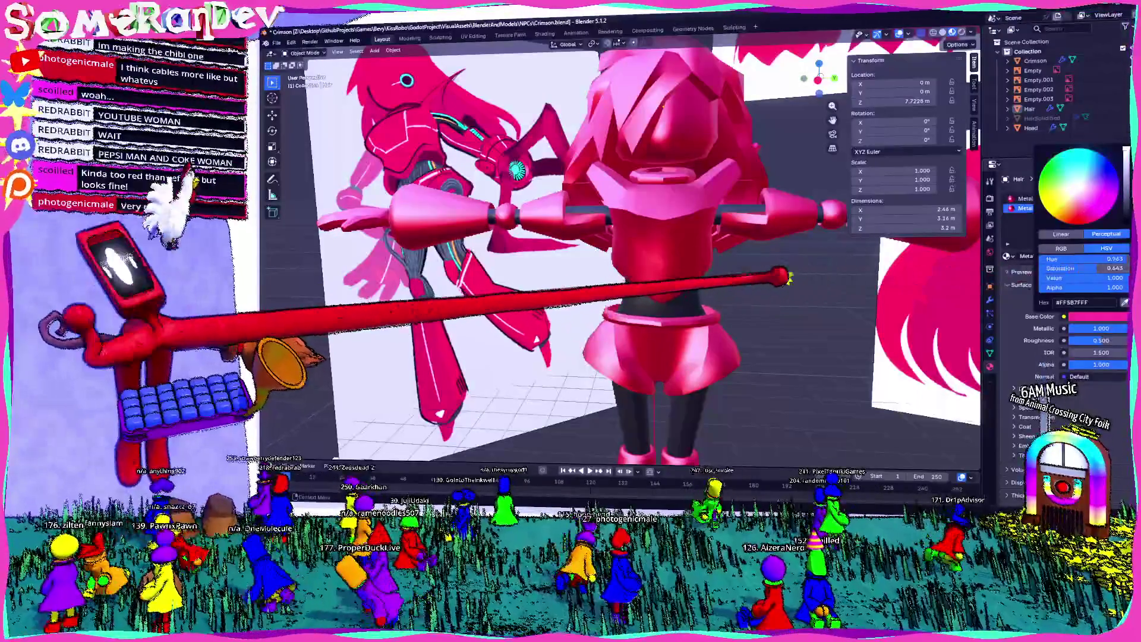
{"action": "scroll", "coordinate": [625, 250], "scroll_direction": "down", "scroll_amount": 5}
{"action": "scroll", "coordinate": [618, 249], "scroll_direction": "up", "scroll_amount": 3}
{"action": "middle_click_drag", "start_coordinate": [618, 250], "coordinate": [594, 255]}
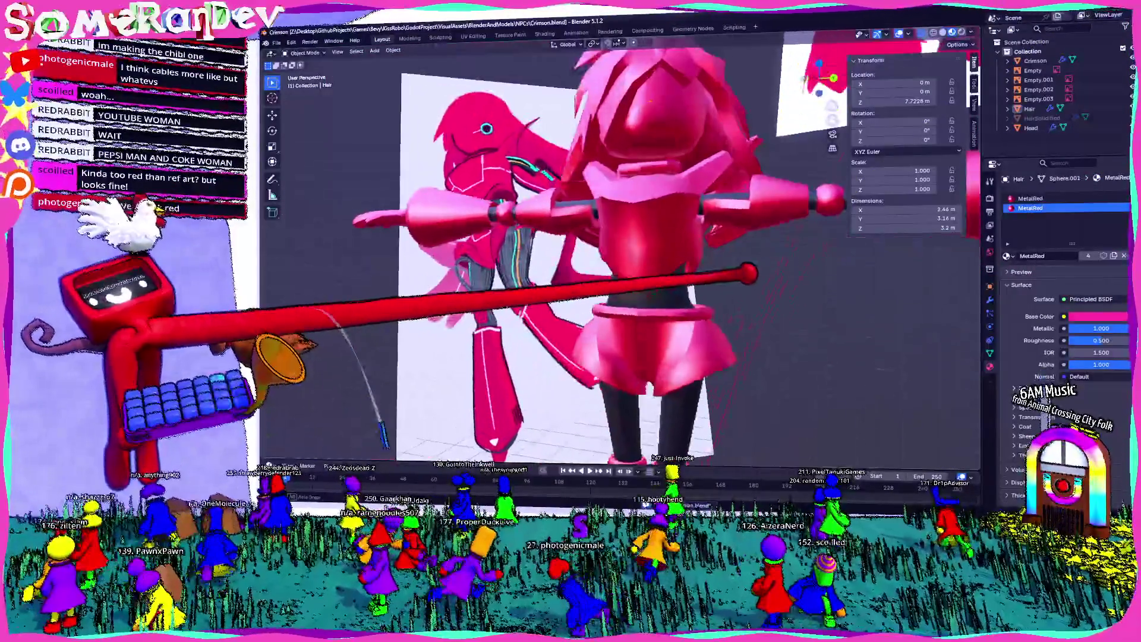
{"action": "scroll", "coordinate": [619, 249], "scroll_direction": "down", "scroll_amount": 3}
{"action": "middle_click_drag", "start_coordinate": [717, 292], "coordinate": [621, 285]}
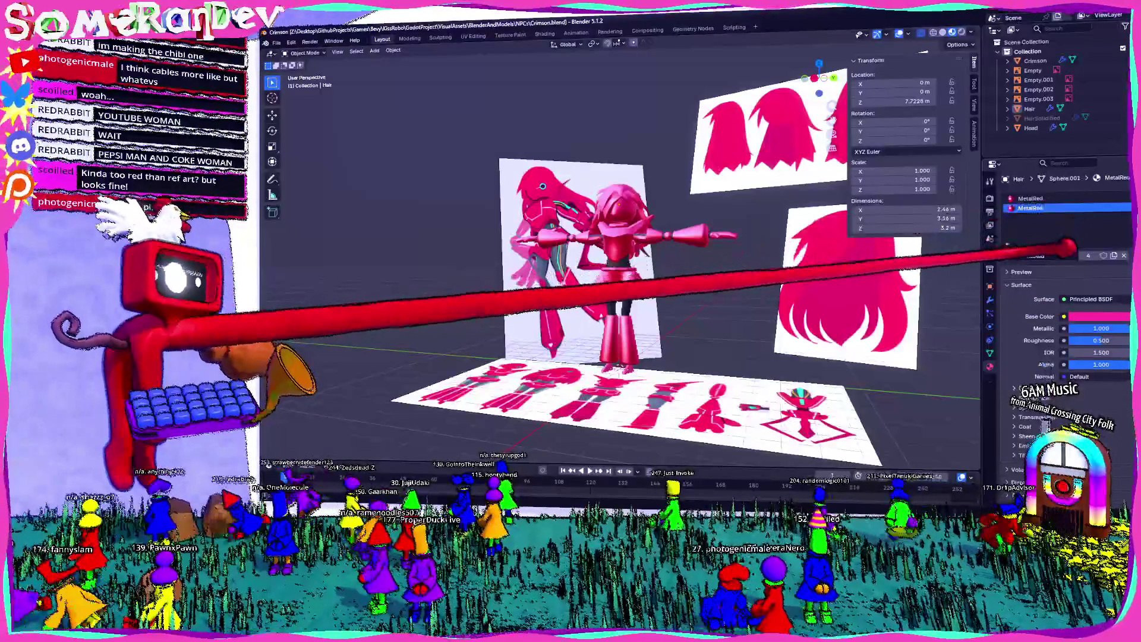
Assign the Cords material to the hair's material slot above MetalRed
{"action": "left_click", "coordinate": [1053, 198]}
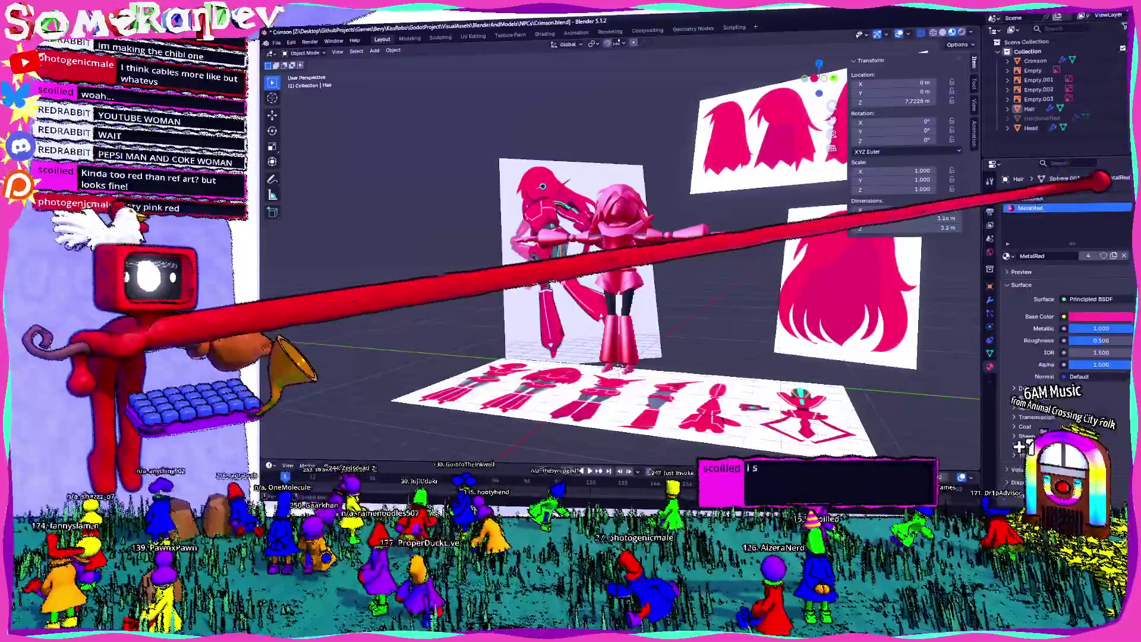
{"action": "scroll", "coordinate": [791, 234], "scroll_direction": "up", "scroll_amount": 2}
{"action": "left_click", "coordinate": [1006, 256]}
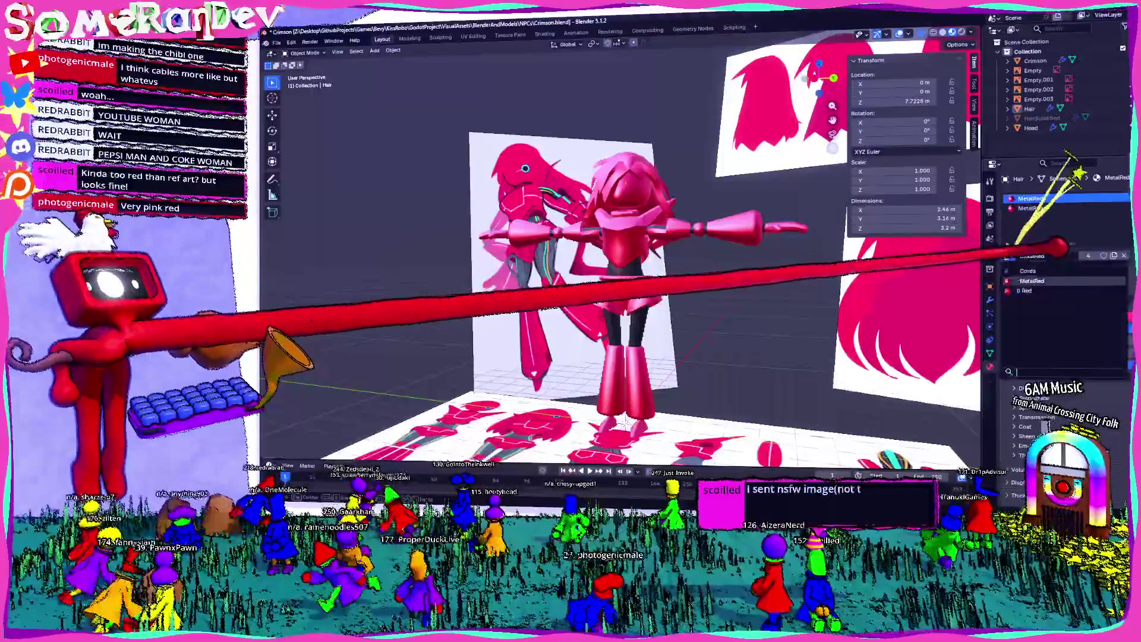
{"action": "type", "text": "cords"}
{"action": "key", "text": "Return"}
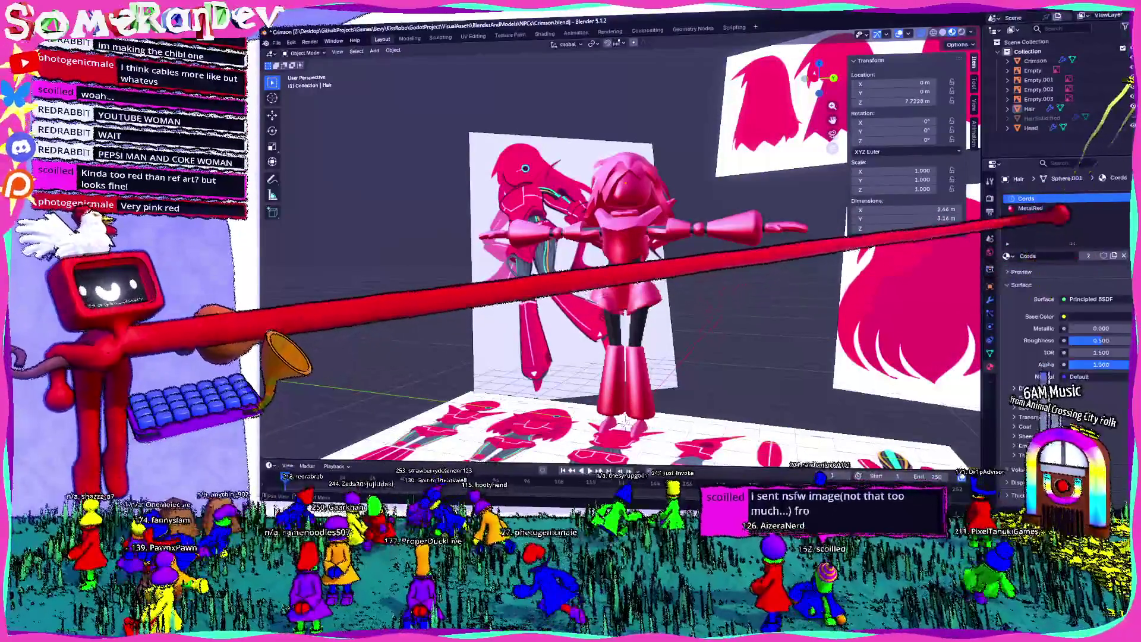
Select the Hair object, switch to its MetalRed slot, and save Crimson.blend
{"action": "scroll", "coordinate": [764, 307], "scroll_direction": "up", "scroll_amount": 3}
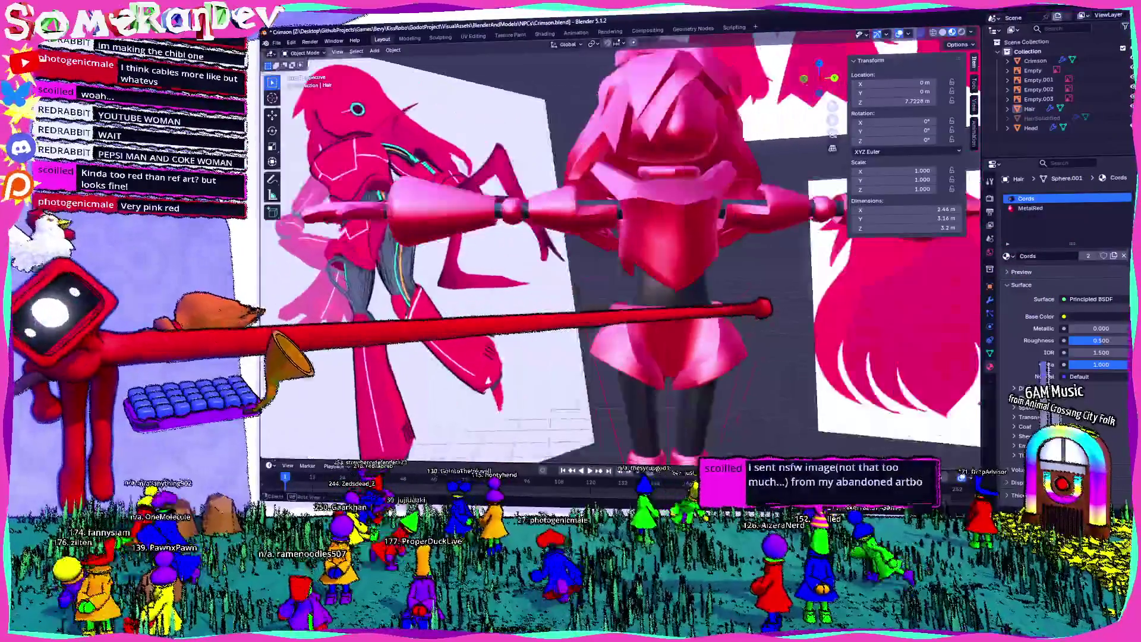
{"action": "mouse_move", "coordinate": [764, 308]}
{"action": "middle_mouse_down"}
{"action": "mouse_move", "coordinate": [819, 327]}
{"action": "mouse_move", "coordinate": [701, 190]}
{"action": "middle_mouse_up"}
{"action": "left_click", "coordinate": [672, 140]}
{"action": "middle_click_drag", "start_coordinate": [671, 140], "coordinate": [683, 125]}
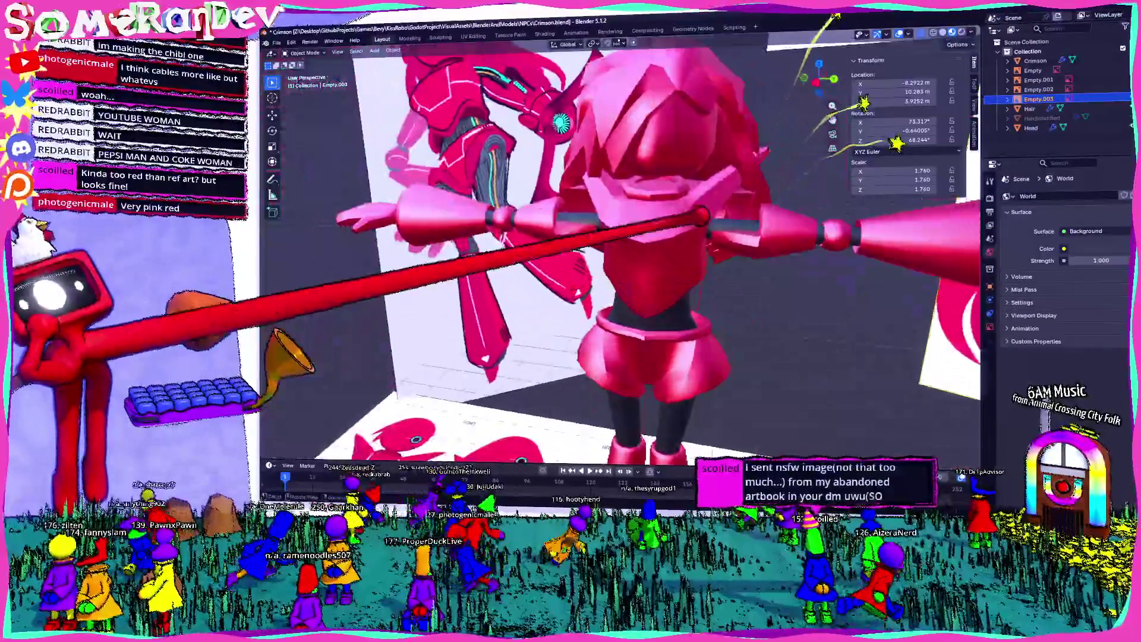
{"action": "scroll", "coordinate": [701, 104], "scroll_direction": "down", "scroll_amount": 4}
{"action": "left_click", "coordinate": [625, 179]}
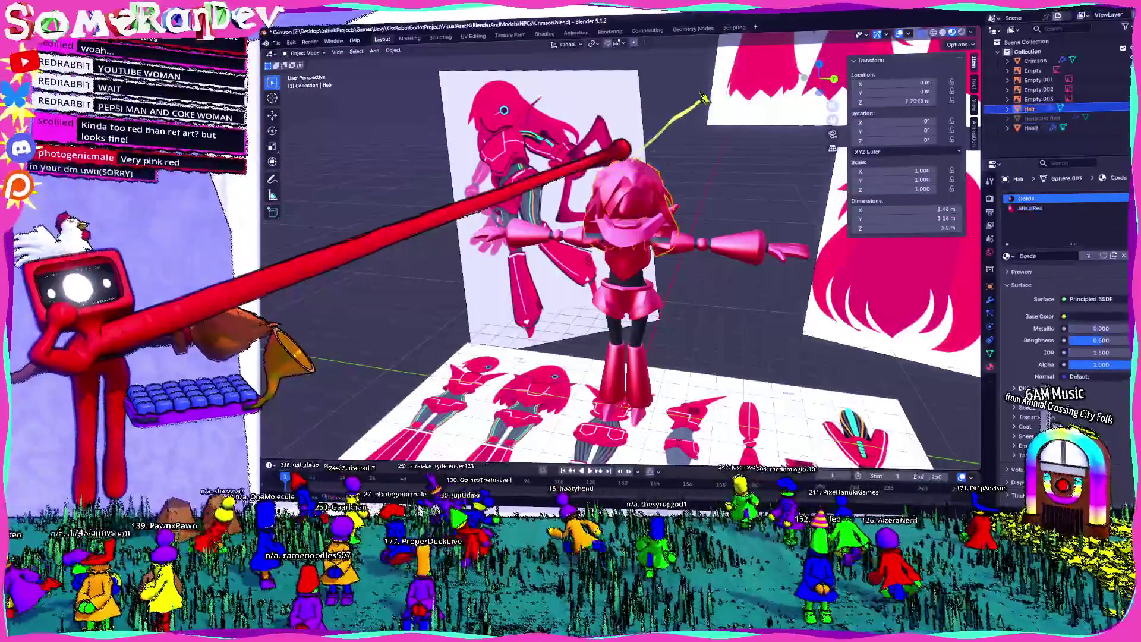
{"action": "scroll", "coordinate": [462, 54], "scroll_direction": "up", "scroll_amount": 3}
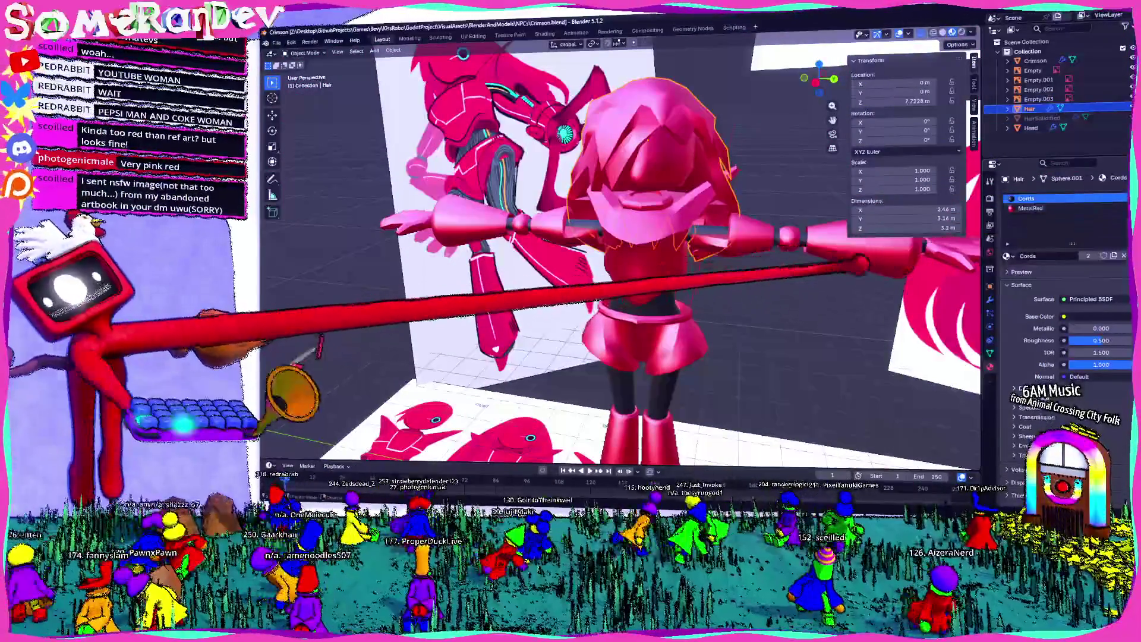
{"action": "left_click", "coordinate": [1031, 208]}
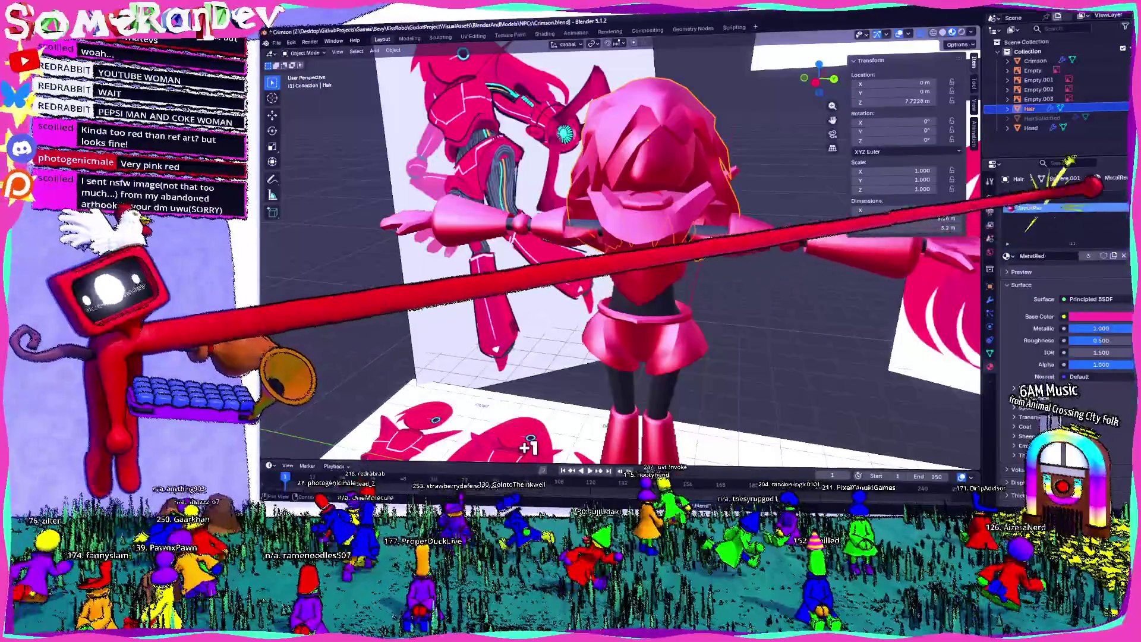
{"action": "key", "text": "ctrl+s"}
Select the Crimson body, switch to its Wires material slot, and save
{"action": "mouse_move", "coordinate": [841, 247]}
{"action": "middle_mouse_down"}
{"action": "mouse_move", "coordinate": [767, 285]}
{"action": "mouse_move", "coordinate": [668, 280]}
{"action": "mouse_move", "coordinate": [713, 309]}
{"action": "mouse_move", "coordinate": [693, 331]}
{"action": "middle_mouse_up"}
{"action": "left_click", "coordinate": [666, 304]}
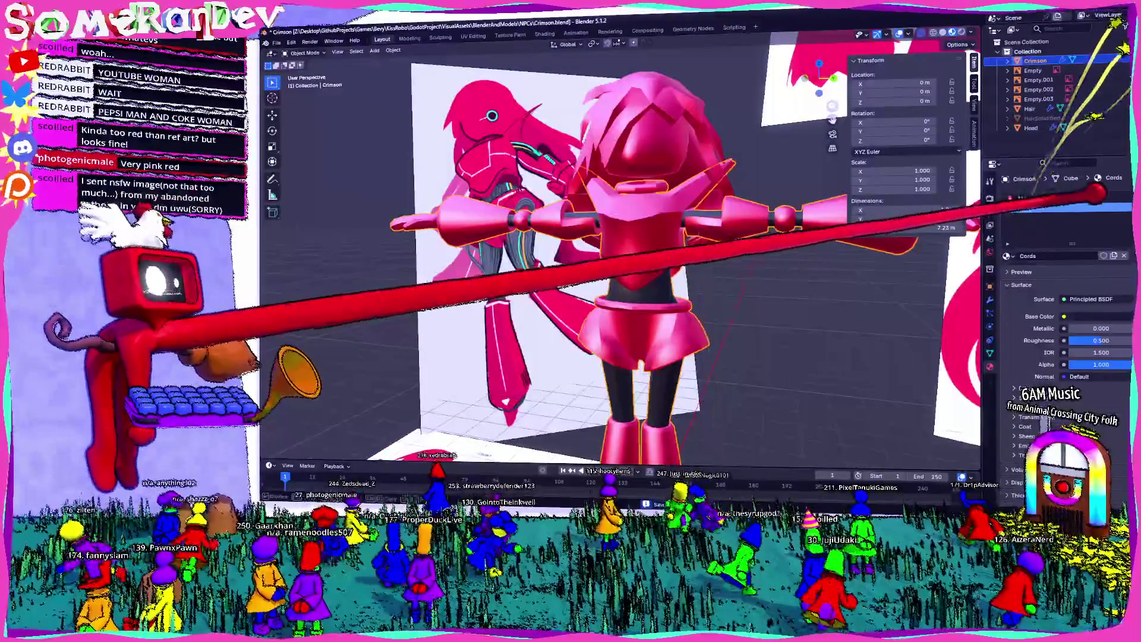
{"action": "left_click", "coordinate": [1026, 208]}
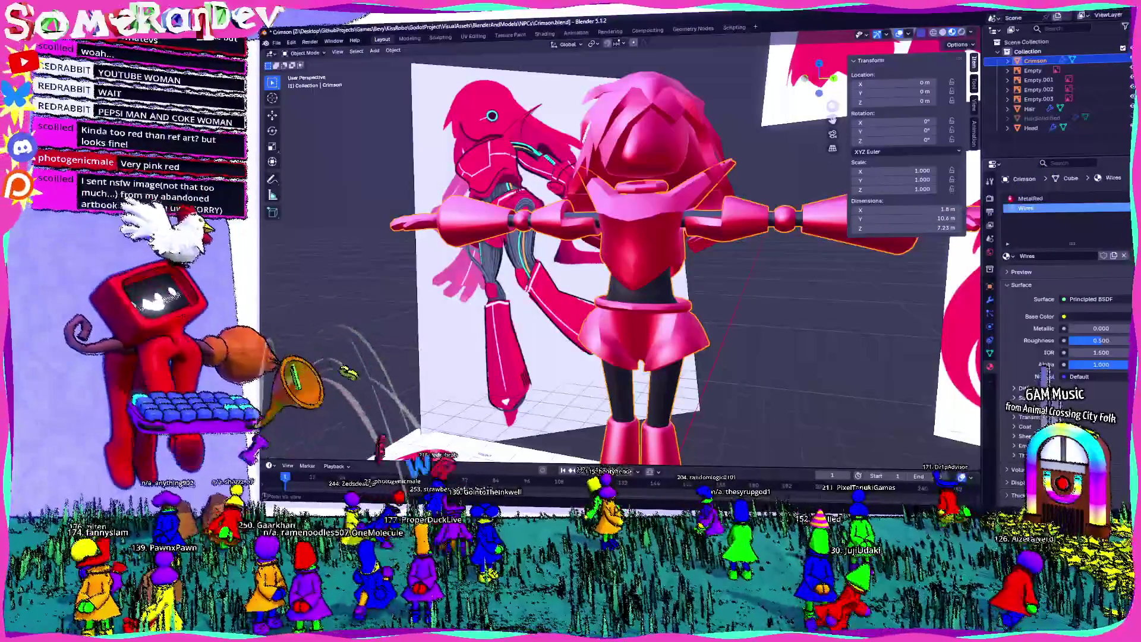
{"action": "key", "text": "ctrl+s"}
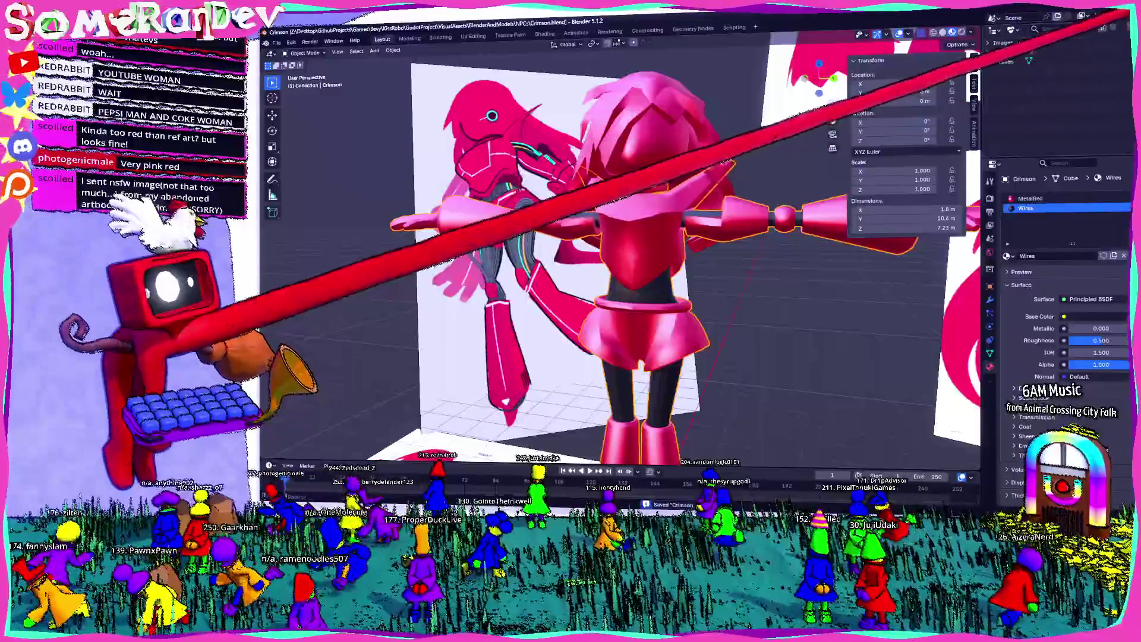
Purge the unused data from the file and save Crimson.blend again
{"action": "left_click", "coordinate": [1014, 30]}
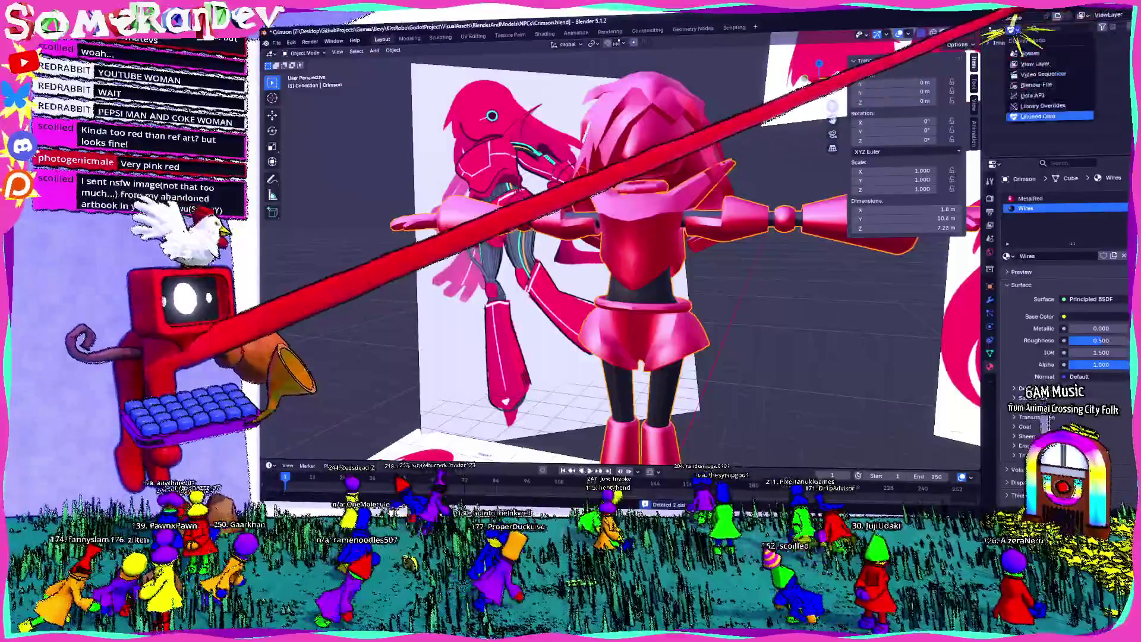
{"action": "left_click", "coordinate": [1035, 64]}
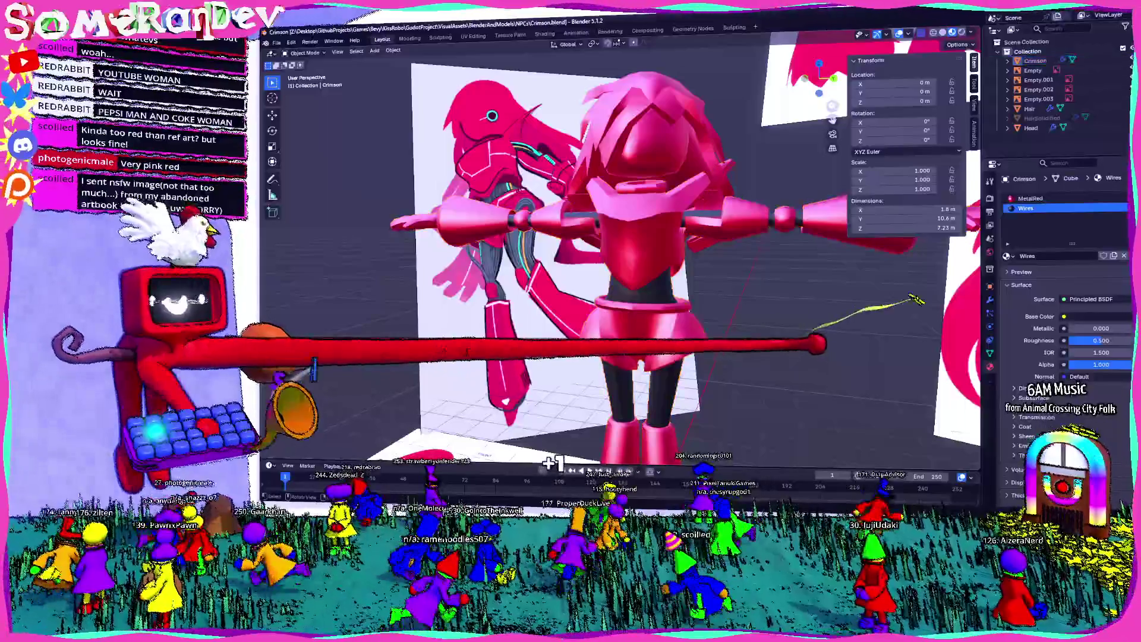
{"action": "key", "text": "ctrl+s"}
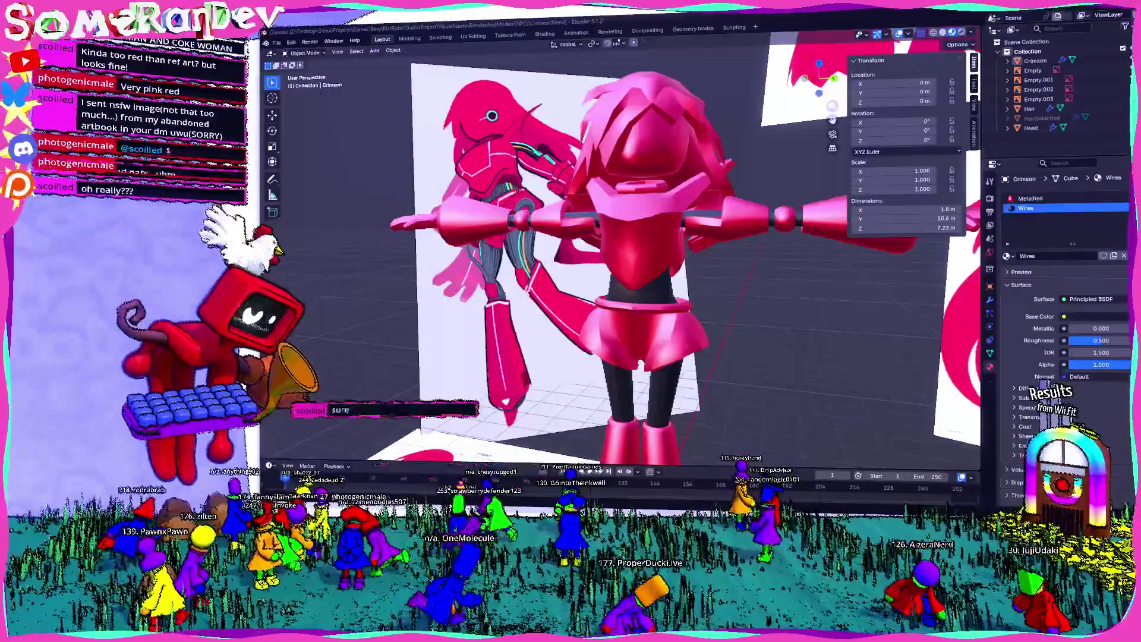
Switch from Blender to Discord showing the enlarged white one-eyed character artwork
{"action": "key", "text": "alt+Tab"}
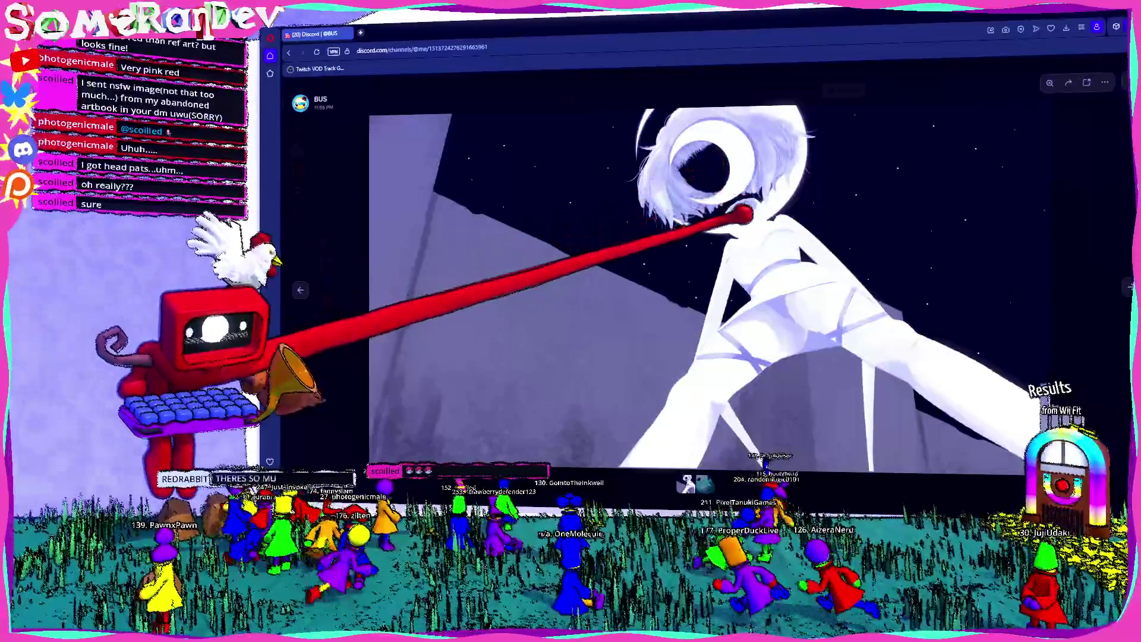
Cycle through the shared white character and lightning artworks, close the viewer, and return to Blender
{"action": "left_click", "coordinate": [1128, 290]}
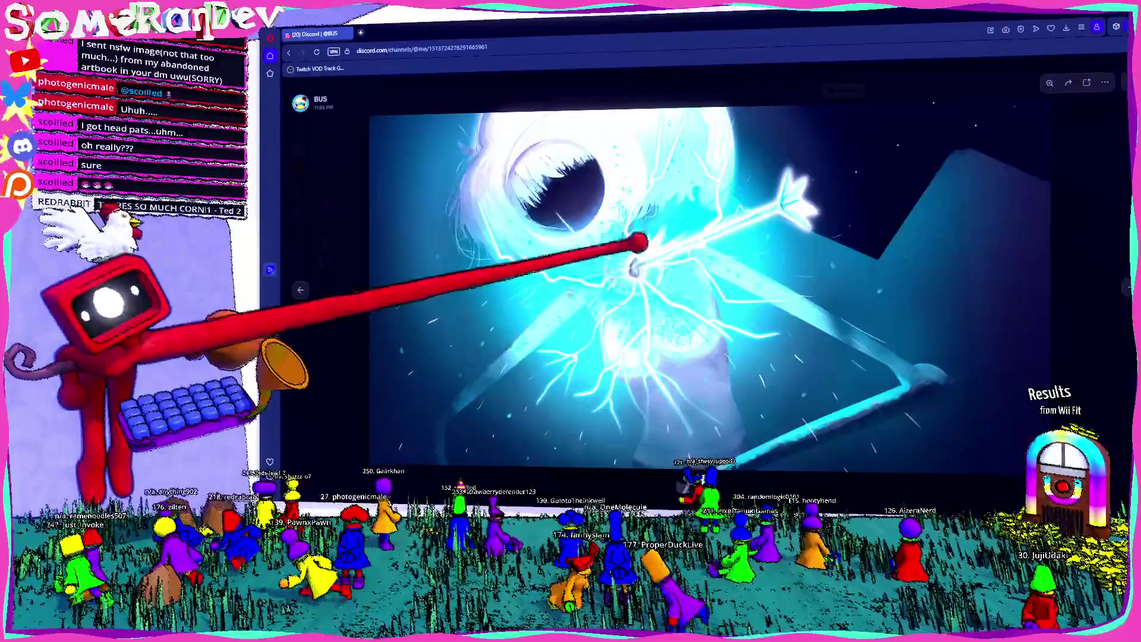
{"action": "left_click", "coordinate": [300, 290]}
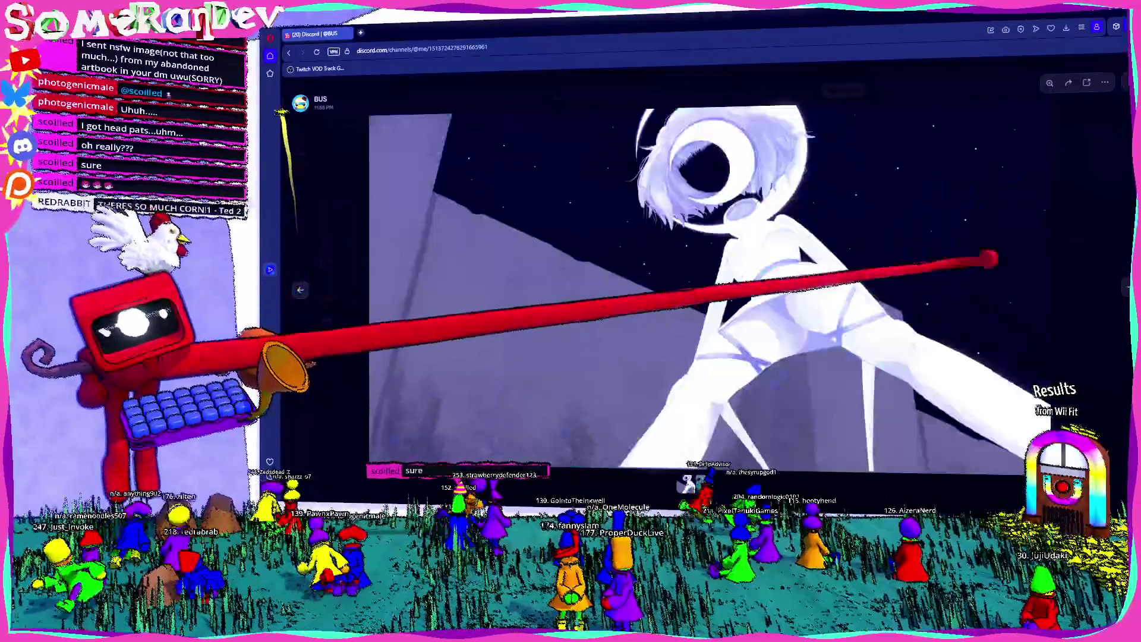
{"action": "left_click", "coordinate": [942, 252]}
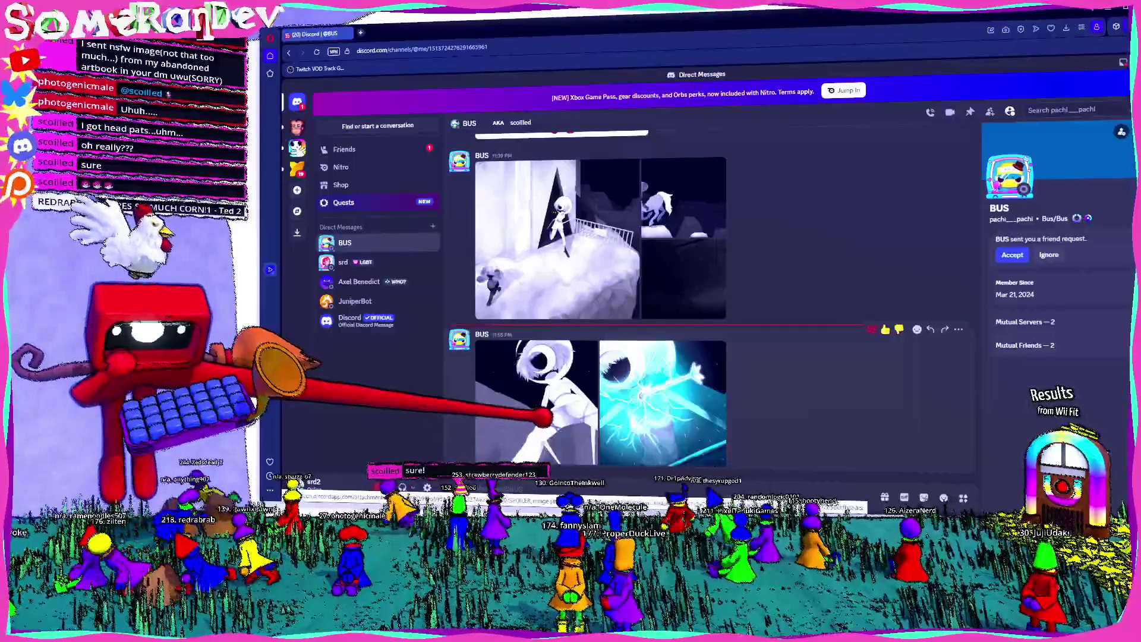
{"action": "left_click", "coordinate": [523, 386]}
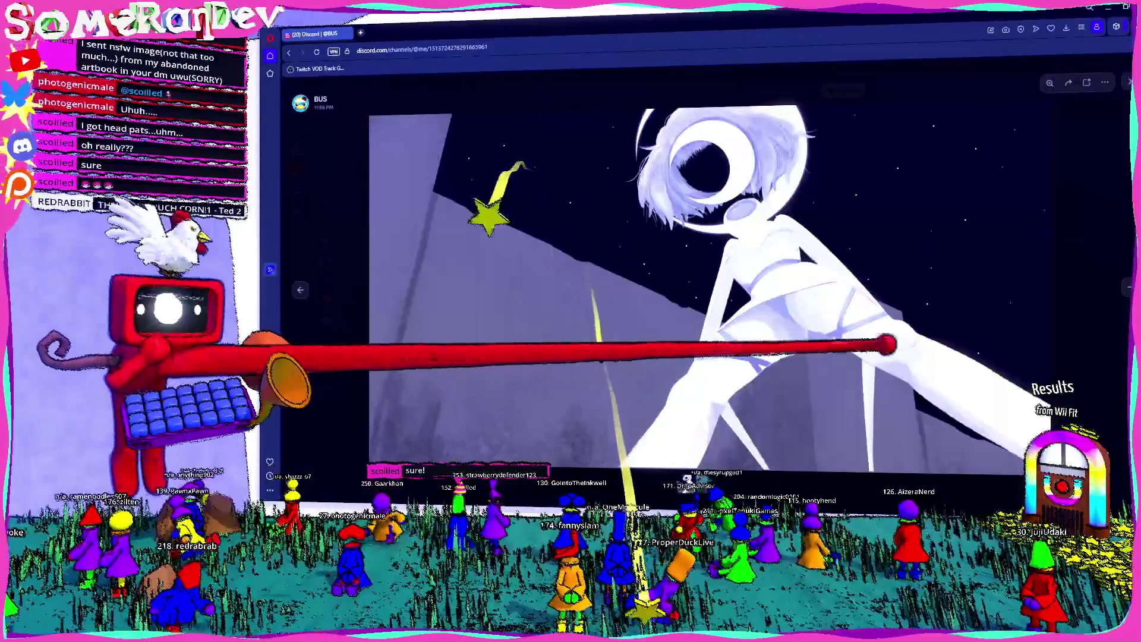
{"action": "left_click", "coordinate": [1129, 286]}
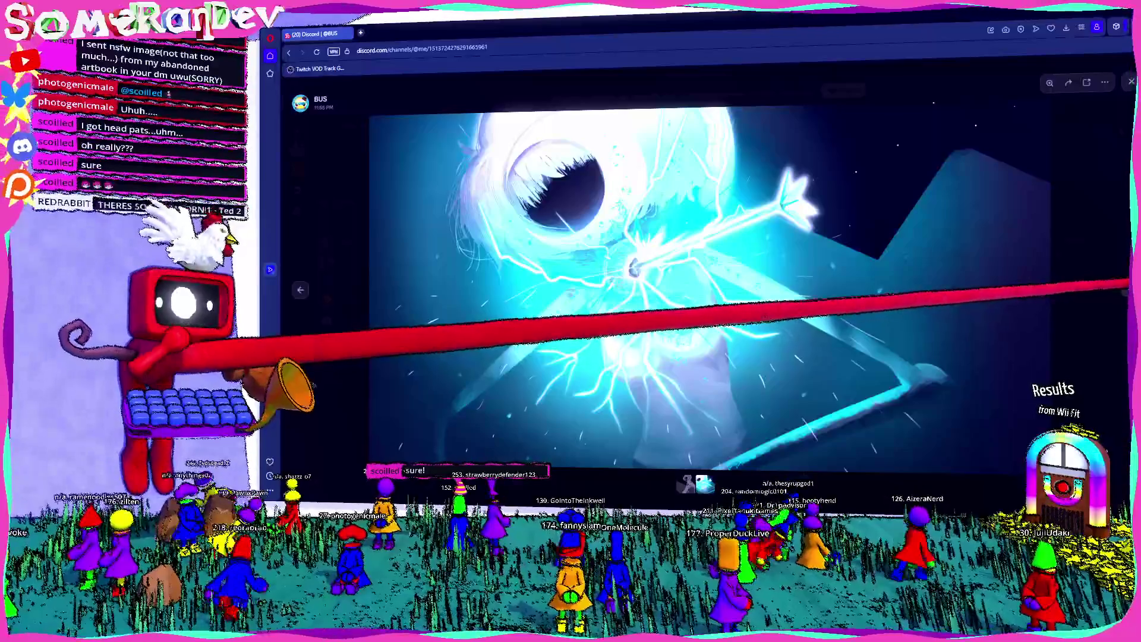
{"action": "left_click", "coordinate": [1129, 284]}
{"action": "left_click", "coordinate": [1130, 284]}
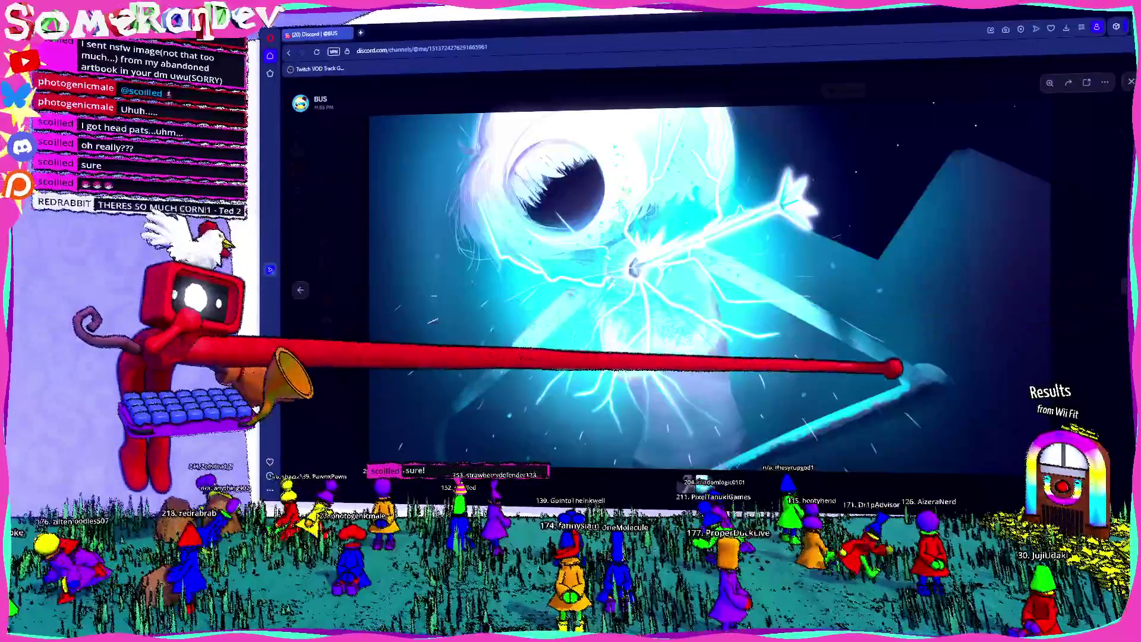
{"action": "key", "text": "Escape"}
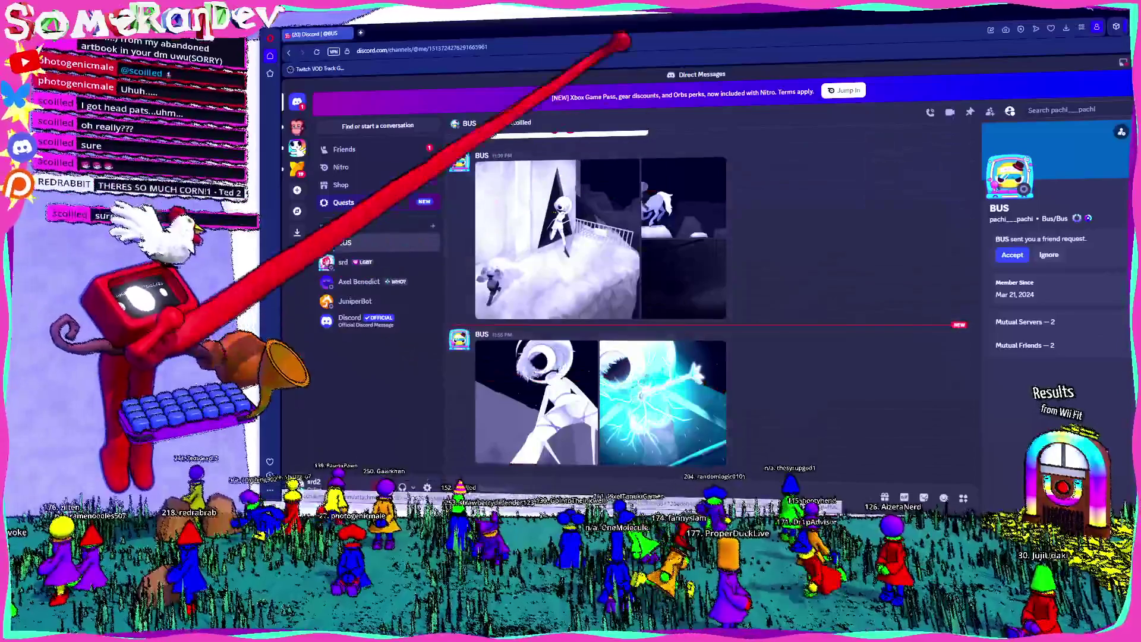
{"action": "key", "text": "alt+Tab"}
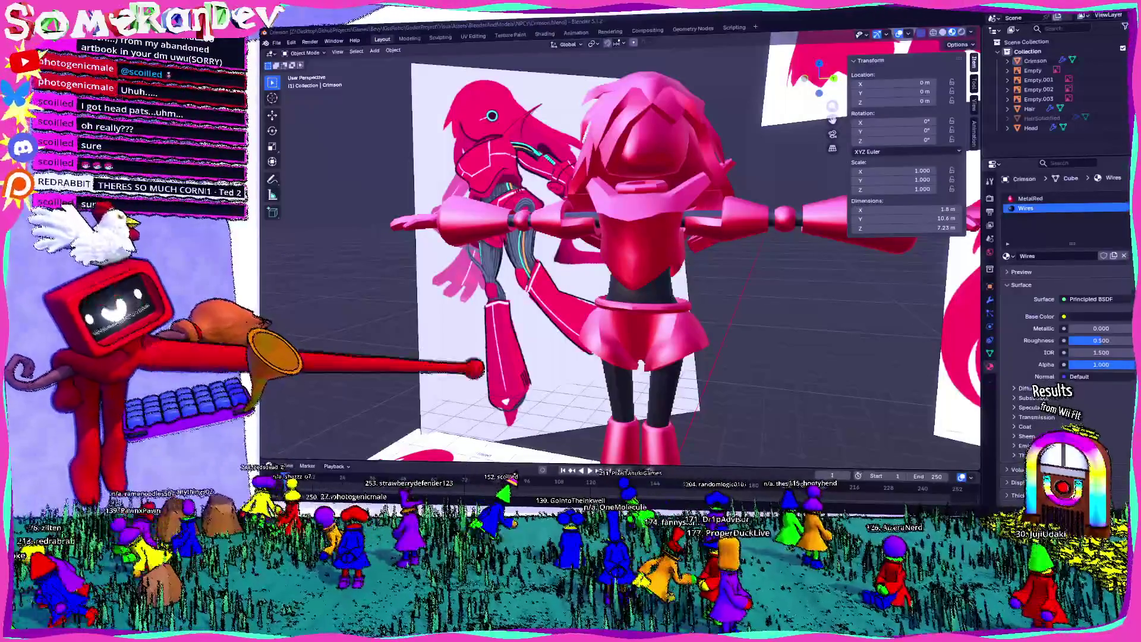
Select the Hair object, inspect it from the sides, back and above, then enter Edit Mode
{"action": "mouse_move", "coordinate": [618, 256]}
{"action": "middle_mouse_down"}
{"action": "mouse_move", "coordinate": [550, 220]}
{"action": "mouse_move", "coordinate": [524, 223]}
{"action": "mouse_move", "coordinate": [548, 221]}
{"action": "middle_mouse_up"}
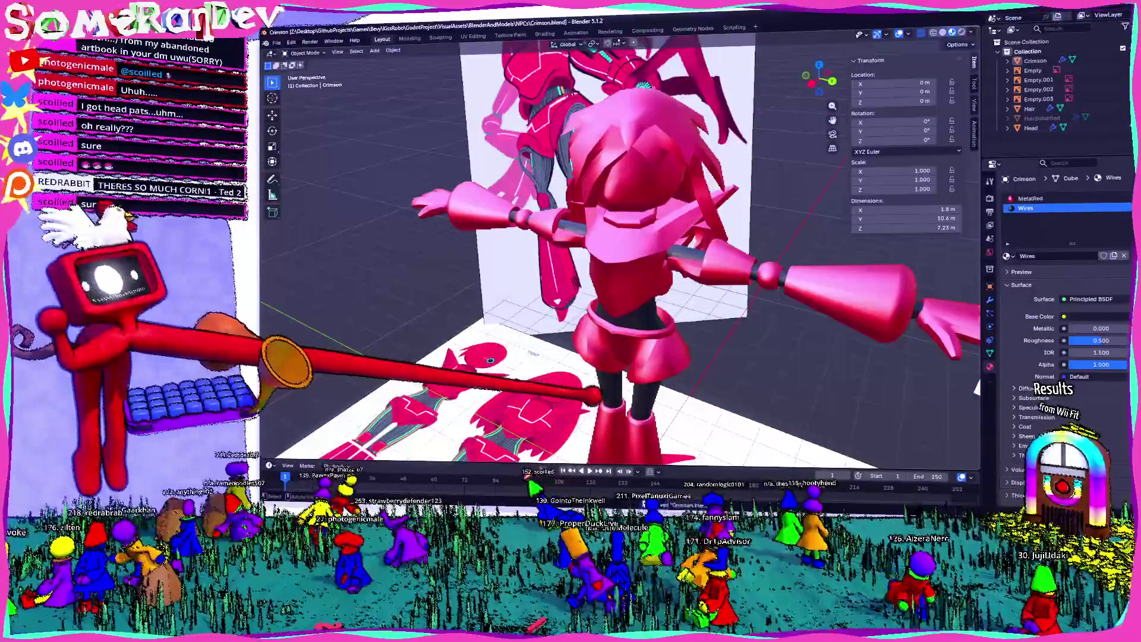
{"action": "mouse_move", "coordinate": [548, 221]}
{"action": "middle_mouse_down"}
{"action": "mouse_move", "coordinate": [511, 247]}
{"action": "mouse_move", "coordinate": [529, 250]}
{"action": "middle_mouse_up"}
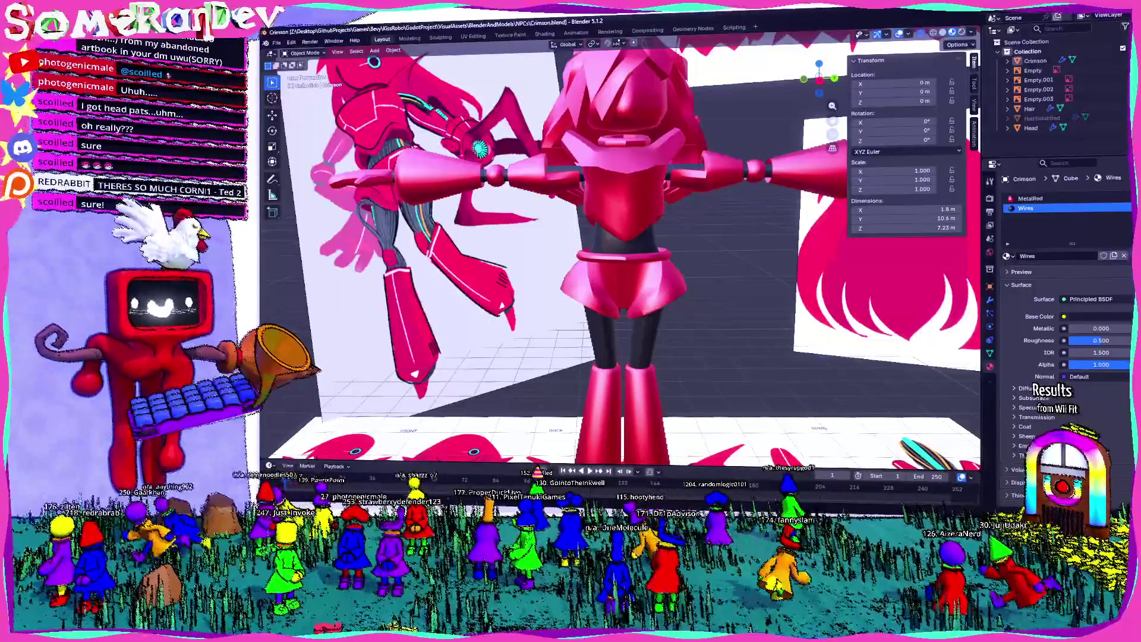
{"action": "middle_click_drag", "start_coordinate": [523, 457], "coordinate": [532, 443]}
{"action": "left_click", "coordinate": [589, 245]}
{"action": "mouse_move", "coordinate": [589, 245]}
{"action": "middle_mouse_down"}
{"action": "mouse_move", "coordinate": [535, 395]}
{"action": "mouse_move", "coordinate": [650, 275]}
{"action": "mouse_move", "coordinate": [657, 250]}
{"action": "mouse_move", "coordinate": [703, 243]}
{"action": "middle_mouse_up"}
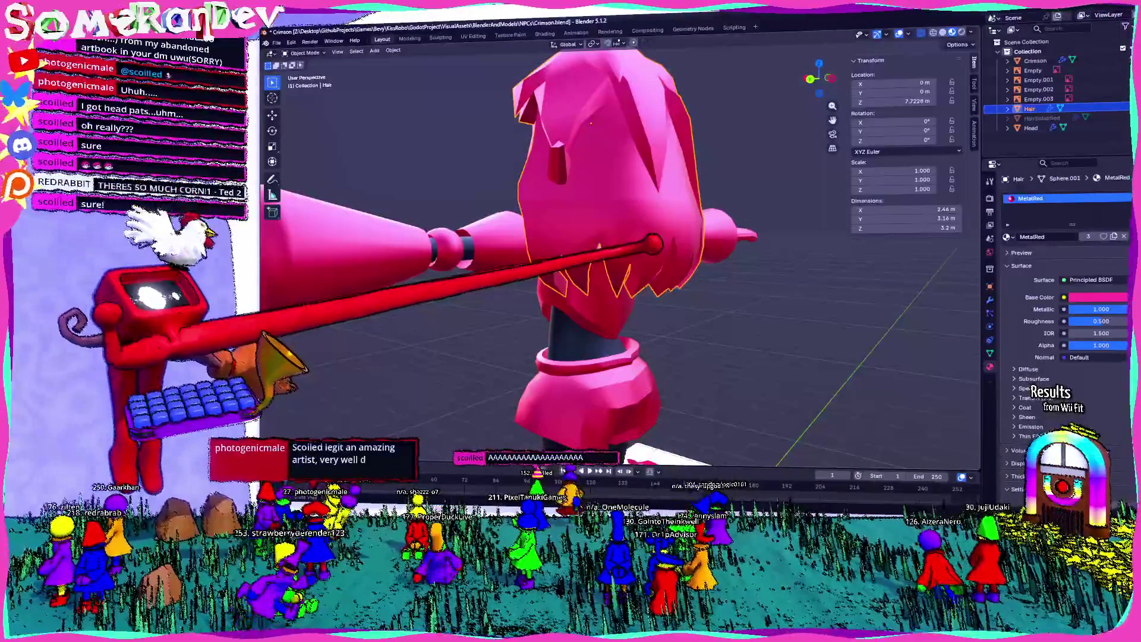
{"action": "mouse_move", "coordinate": [672, 244]}
{"action": "middle_mouse_down"}
{"action": "mouse_move", "coordinate": [607, 250]}
{"action": "mouse_move", "coordinate": [654, 241]}
{"action": "mouse_move", "coordinate": [612, 244]}
{"action": "mouse_move", "coordinate": [618, 235]}
{"action": "middle_mouse_up"}
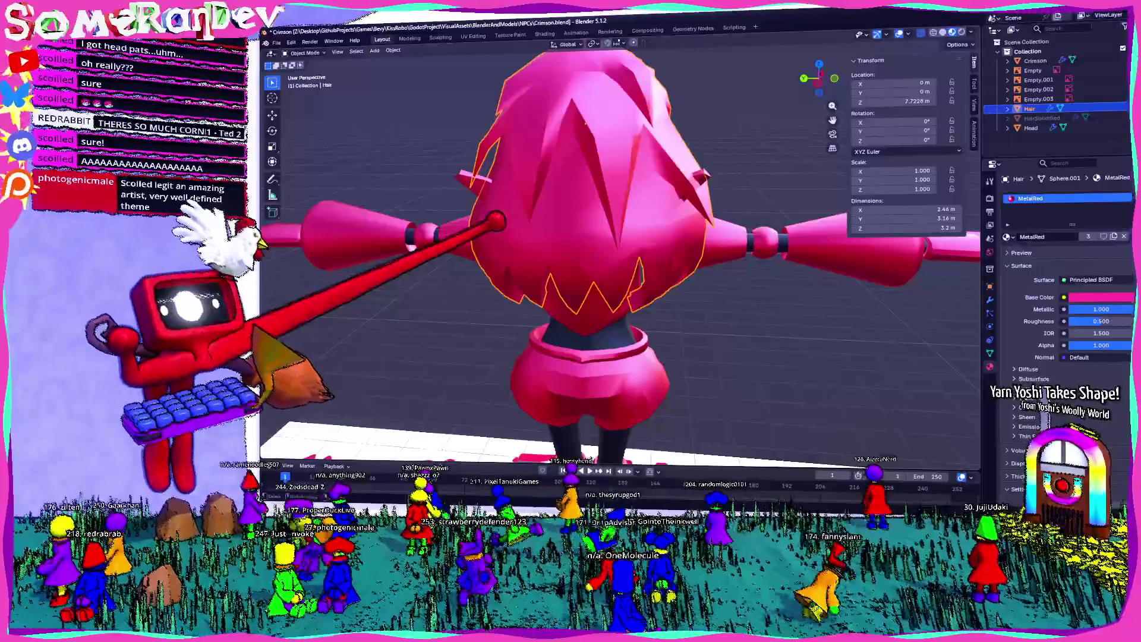
{"action": "mouse_move", "coordinate": [594, 238]}
{"action": "middle_mouse_down"}
{"action": "mouse_move", "coordinate": [570, 274]}
{"action": "mouse_move", "coordinate": [667, 204]}
{"action": "mouse_move", "coordinate": [768, 235]}
{"action": "mouse_move", "coordinate": [862, 238]}
{"action": "mouse_move", "coordinate": [749, 261]}
{"action": "mouse_move", "coordinate": [701, 244]}
{"action": "mouse_move", "coordinate": [666, 249]}
{"action": "middle_mouse_up"}
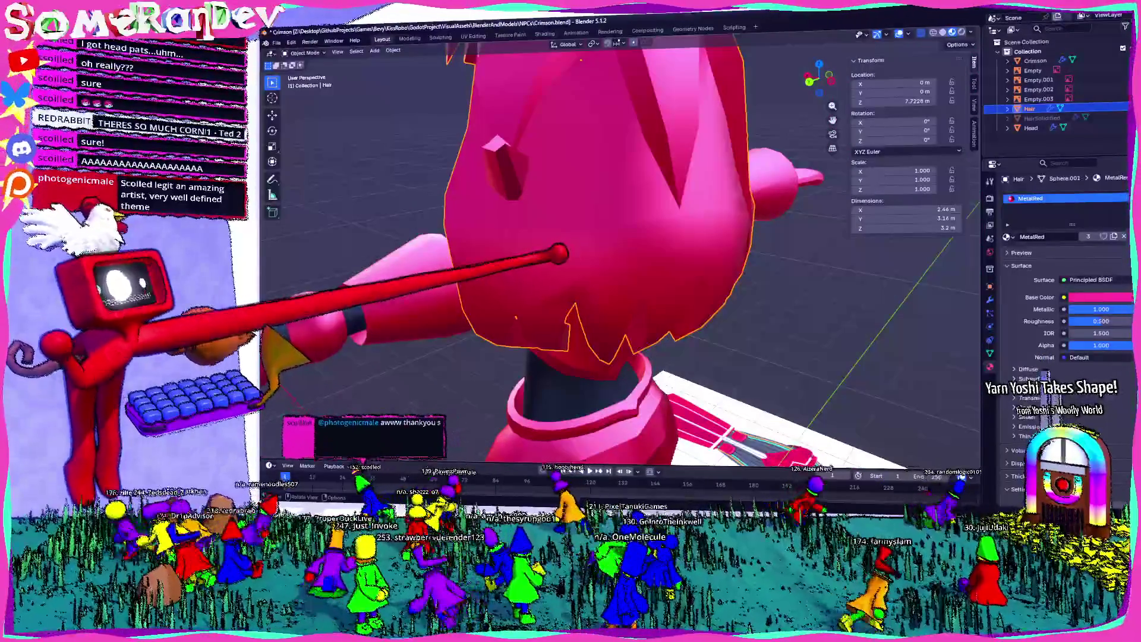
{"action": "mouse_move", "coordinate": [666, 250]}
{"action": "middle_mouse_down"}
{"action": "mouse_move", "coordinate": [591, 242]}
{"action": "mouse_move", "coordinate": [601, 224]}
{"action": "mouse_move", "coordinate": [730, 228]}
{"action": "mouse_move", "coordinate": [551, 229]}
{"action": "mouse_move", "coordinate": [810, 238]}
{"action": "mouse_move", "coordinate": [642, 256]}
{"action": "middle_mouse_up"}
{"action": "key", "text": "Tab"}
Merge the Hair mesh's vertices by distance at 0.0001 m, return to Object Mode, and save Crimson.blend
{"action": "middle_click_drag", "start_coordinate": [339, 326], "coordinate": [466, 374]}
{"action": "middle_click_drag", "start_coordinate": [726, 152], "coordinate": [815, 89]}
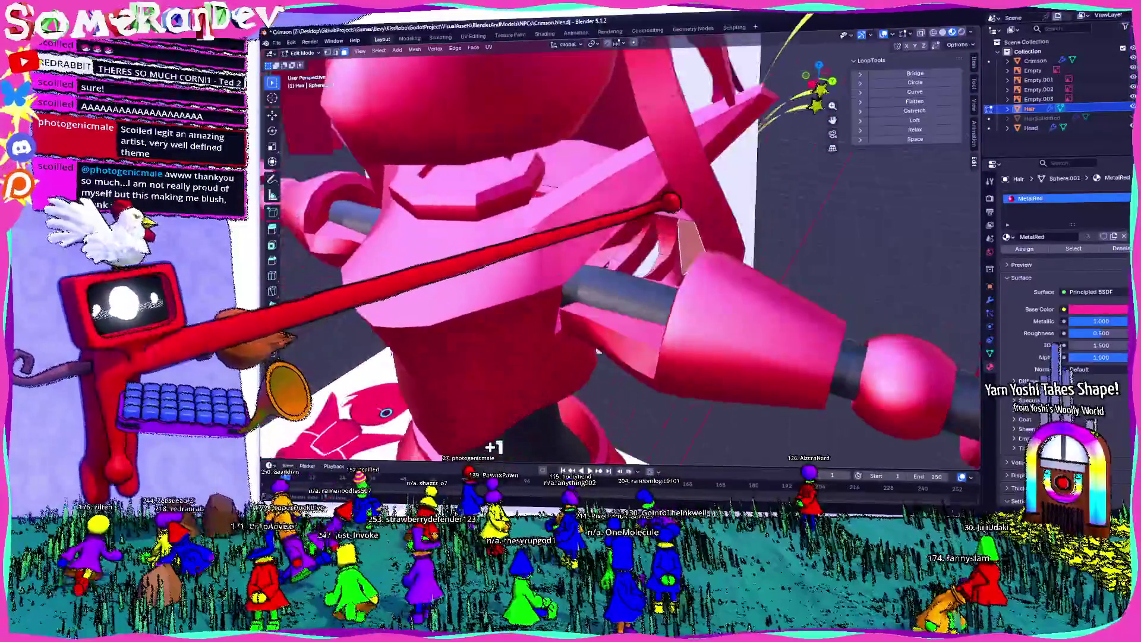
{"action": "mouse_move", "coordinate": [560, 158]}
{"action": "middle_mouse_down"}
{"action": "mouse_move", "coordinate": [618, 50]}
{"action": "mouse_move", "coordinate": [680, 72]}
{"action": "mouse_move", "coordinate": [811, 442]}
{"action": "mouse_move", "coordinate": [810, 428]}
{"action": "mouse_move", "coordinate": [585, 371]}
{"action": "middle_mouse_up"}
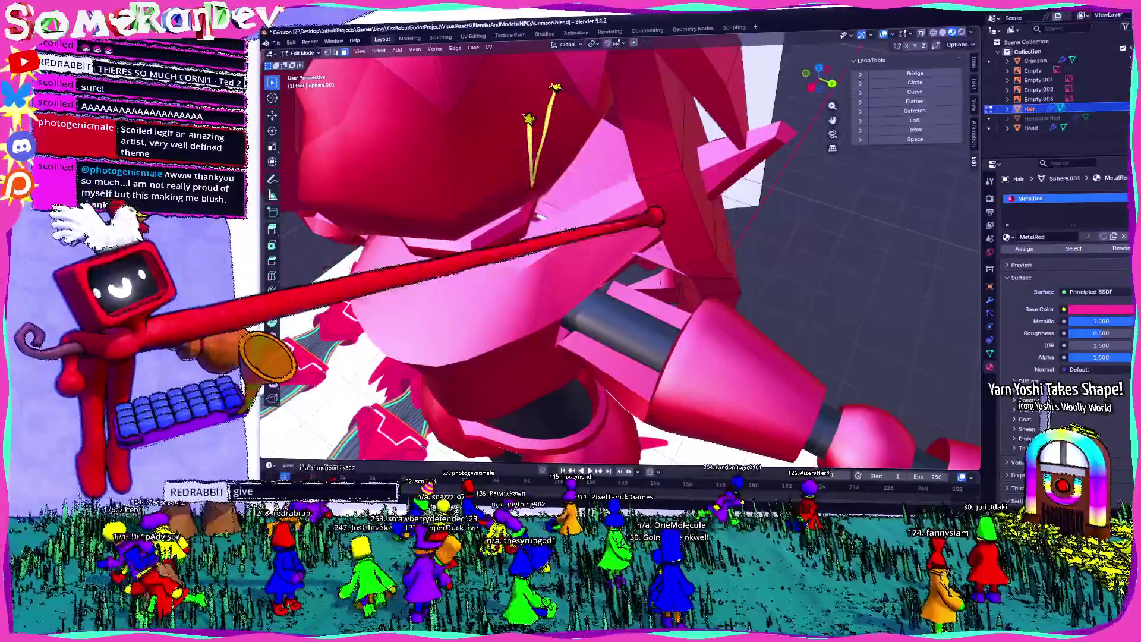
{"action": "mouse_move", "coordinate": [663, 250]}
{"action": "middle_mouse_down"}
{"action": "mouse_move", "coordinate": [667, 223]}
{"action": "mouse_move", "coordinate": [743, 273]}
{"action": "mouse_move", "coordinate": [820, 238]}
{"action": "mouse_move", "coordinate": [773, 255]}
{"action": "mouse_move", "coordinate": [725, 244]}
{"action": "middle_mouse_up"}
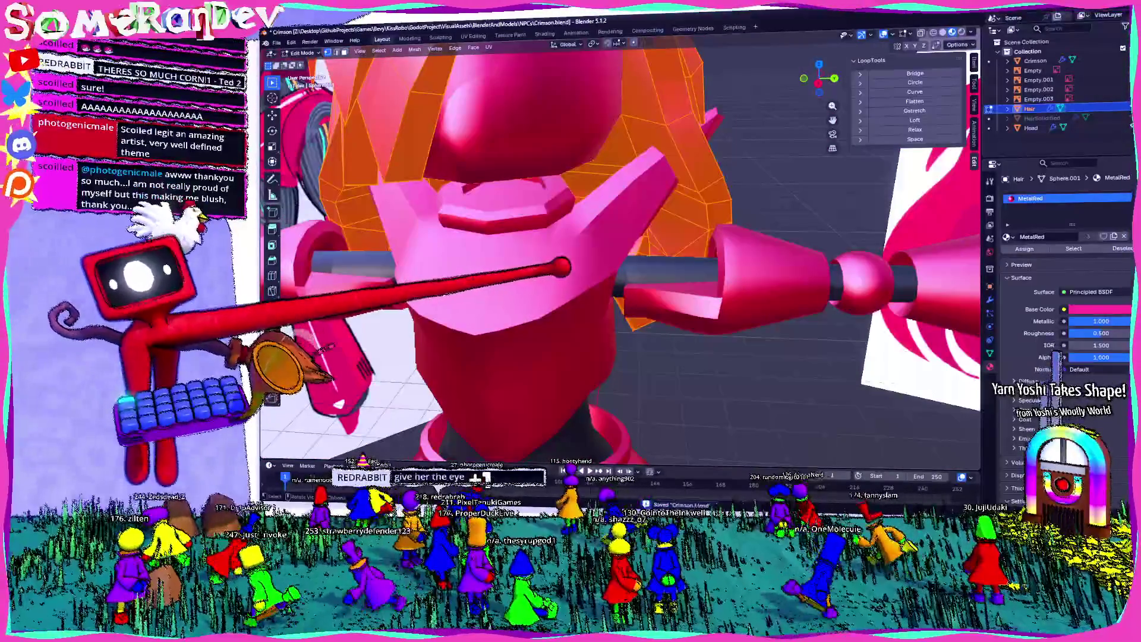
{"action": "middle_click_drag", "start_coordinate": [686, 348], "coordinate": [832, 389]}
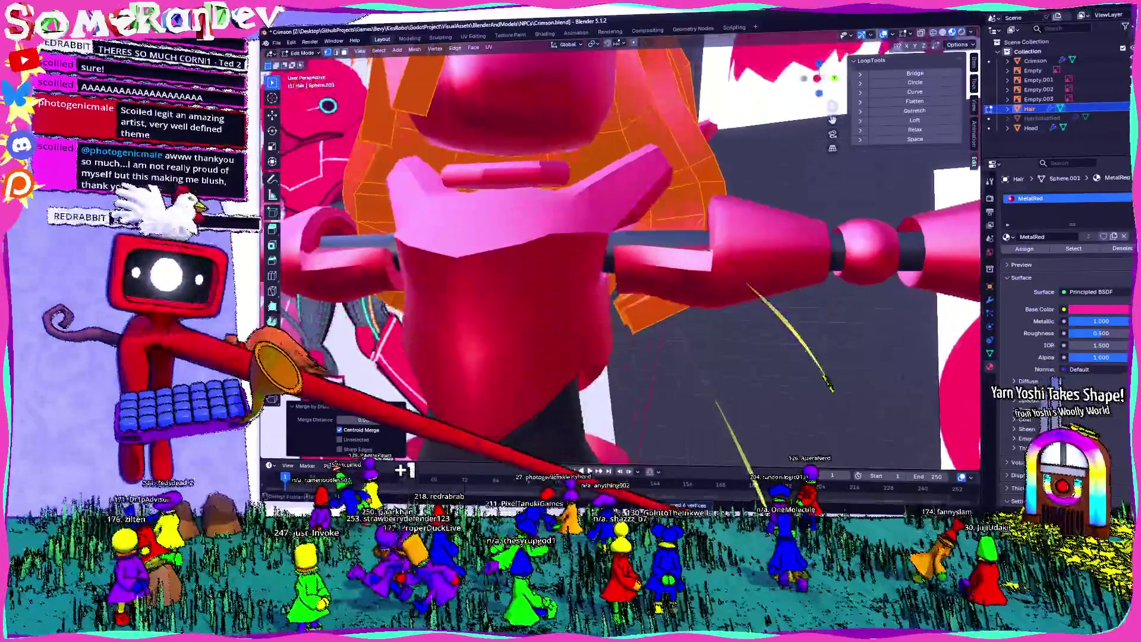
{"action": "scroll", "coordinate": [674, 342], "scroll_direction": "down", "scroll_amount": 5}
{"action": "mouse_move", "coordinate": [675, 326]}
{"action": "middle_mouse_down"}
{"action": "mouse_move", "coordinate": [764, 319]}
{"action": "mouse_move", "coordinate": [688, 326]}
{"action": "mouse_move", "coordinate": [636, 273]}
{"action": "mouse_move", "coordinate": [621, 238]}
{"action": "mouse_move", "coordinate": [511, 265]}
{"action": "mouse_move", "coordinate": [309, 275]}
{"action": "mouse_move", "coordinate": [427, 266]}
{"action": "mouse_move", "coordinate": [455, 249]}
{"action": "middle_mouse_up"}
{"action": "scroll", "coordinate": [621, 261], "scroll_direction": "up", "scroll_amount": 5}
{"action": "key", "text": "Tab"}
{"action": "key", "text": "ctrl+s"}
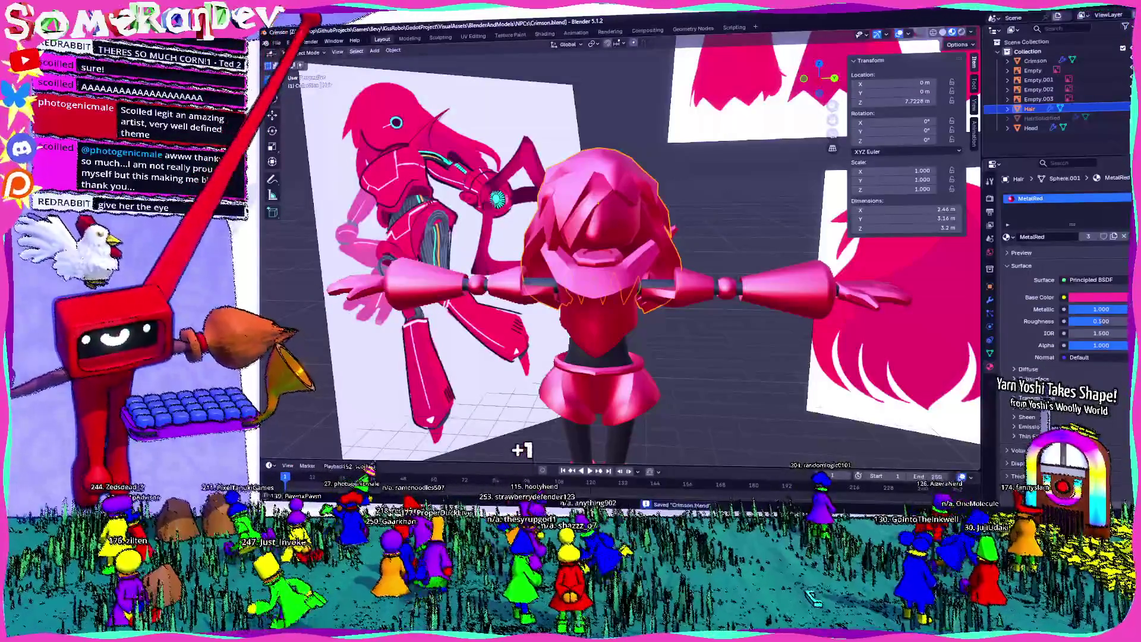
Add a circle mesh and rotate it 90° upright
{"action": "left_click", "coordinate": [374, 50]}
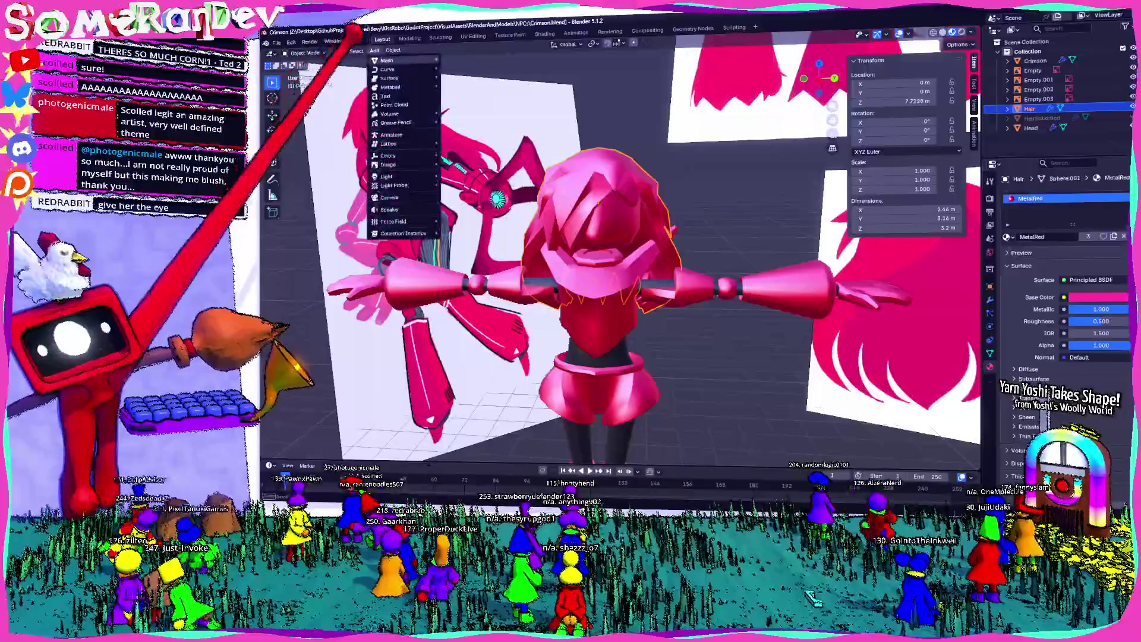
{"action": "mouse_move", "coordinate": [392, 63]}
{"action": "left_click", "coordinate": [472, 77]}
{"action": "scroll", "coordinate": [594, 268], "scroll_direction": "down", "scroll_amount": 3}
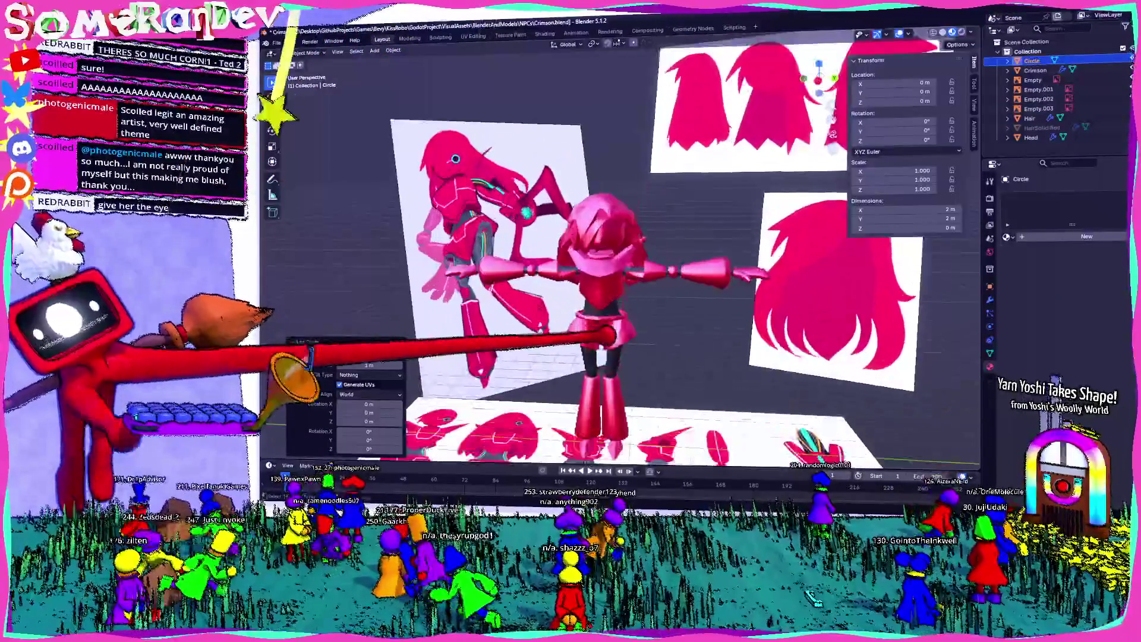
{"action": "key", "text": "ctrl+KP_1"}
{"action": "scroll", "coordinate": [607, 268], "scroll_direction": "up", "scroll_amount": 3}
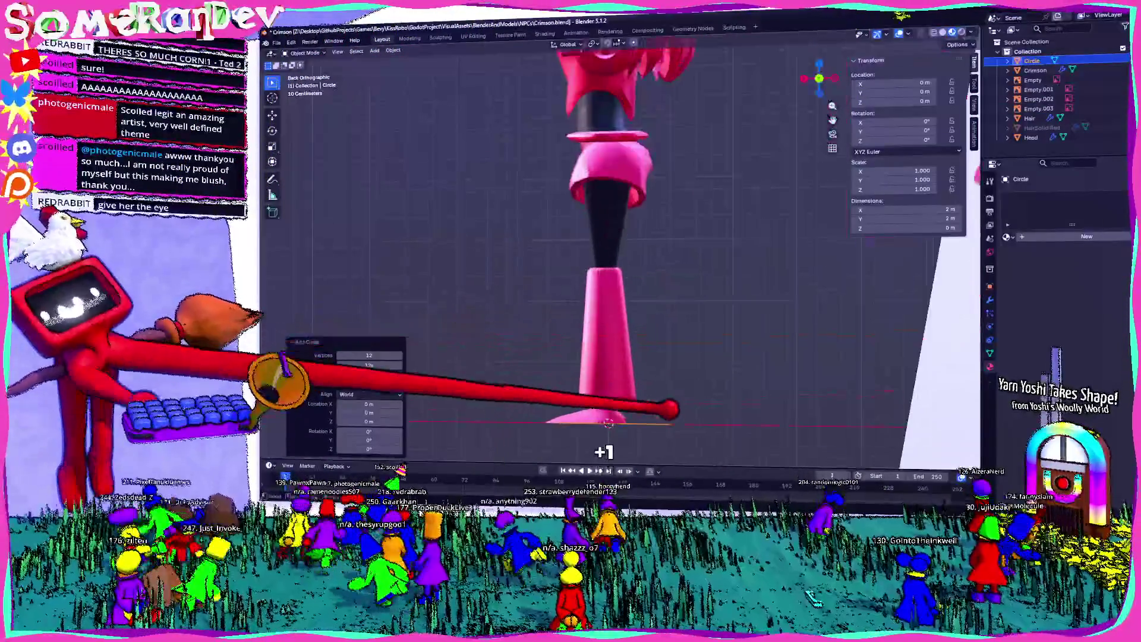
{"action": "key", "text": "r"}
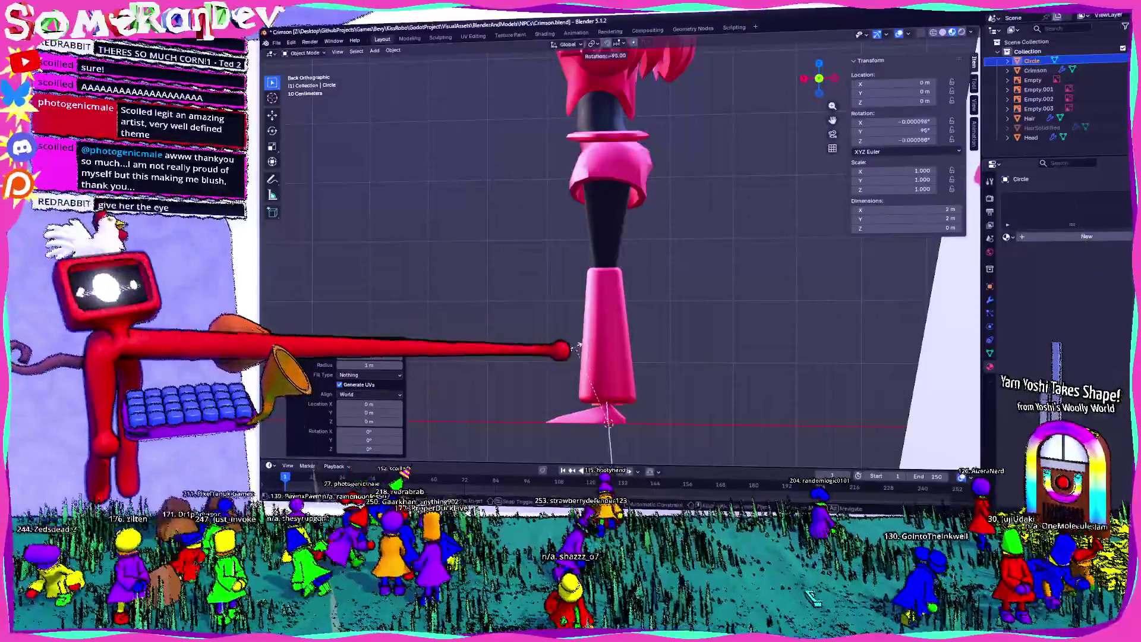
{"action": "left_click", "coordinate": [589, 348]}
Move the circle up to the head and shrink it by 0.3, 0.8 and 0.7 to 0.168 scale
{"action": "scroll", "coordinate": [595, 267], "scroll_direction": "down", "scroll_amount": 3}
{"action": "key", "text": "g"}
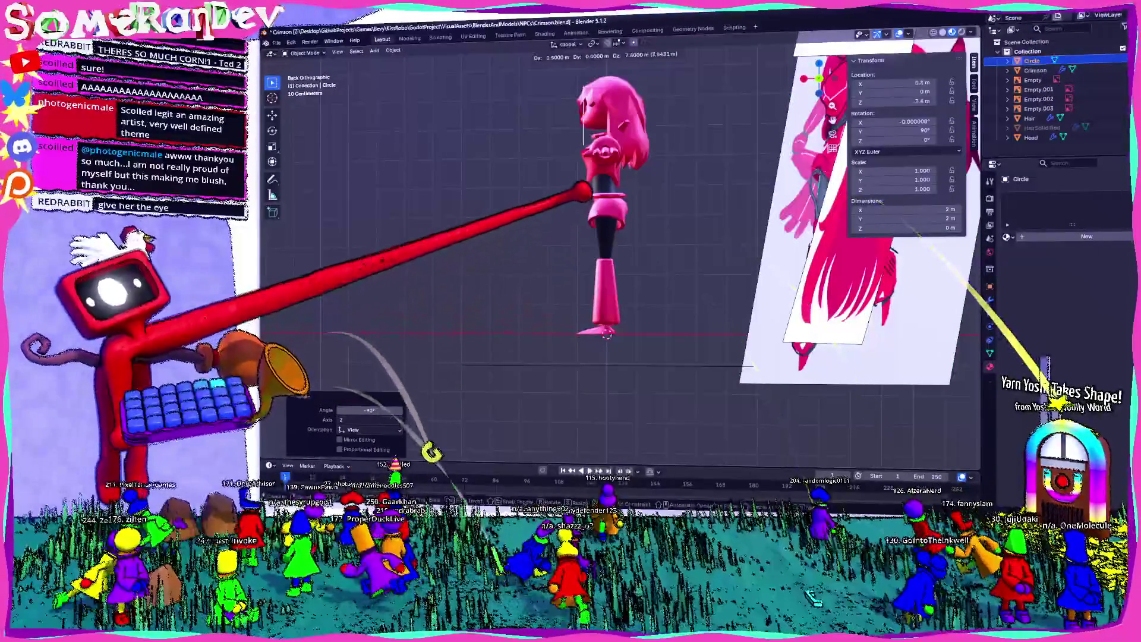
{"action": "key", "text": "Return"}
{"action": "key", "text": "KP_3"}
{"action": "scroll", "coordinate": [582, 268], "scroll_direction": "up", "scroll_amount": 2}
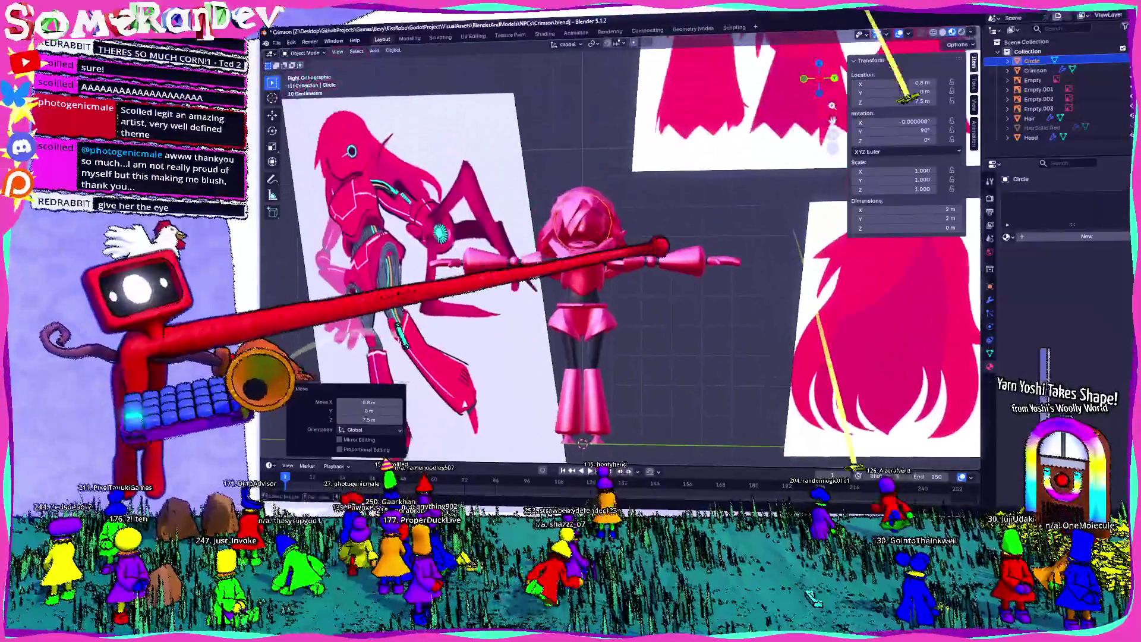
{"action": "type", "text": "s0.3"}
{"action": "key", "text": "Return"}
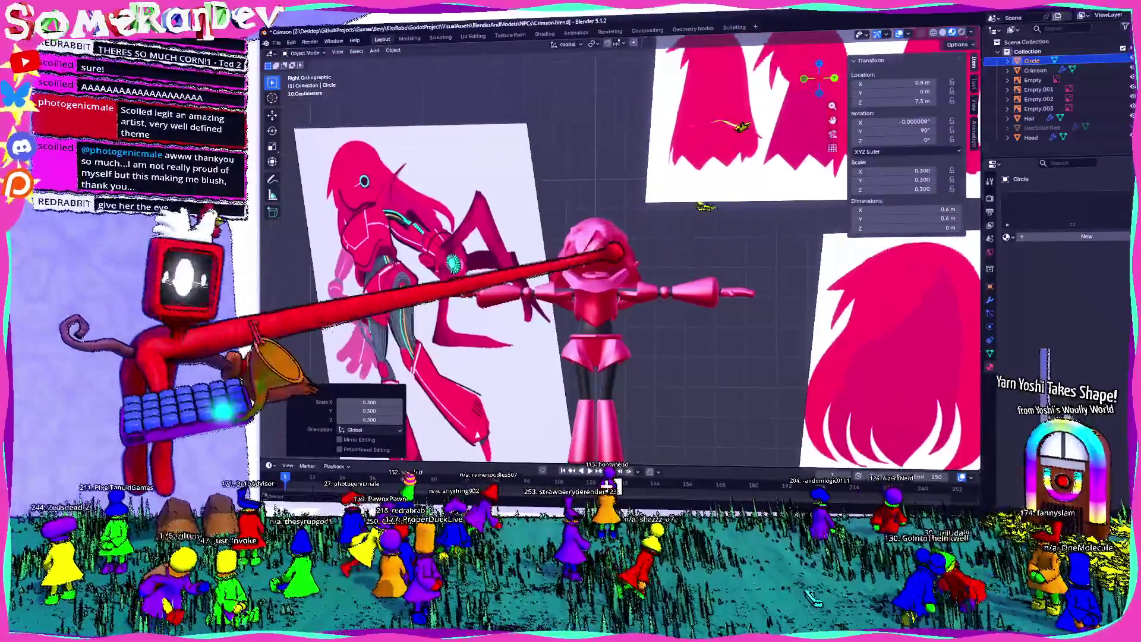
{"action": "scroll", "coordinate": [441, 450], "scroll_direction": "up", "scroll_amount": 3}
{"action": "type", "text": "s0.8"}
{"action": "key", "text": "Return"}
{"action": "scroll", "coordinate": [618, 272], "scroll_direction": "down", "scroll_amount": 2}
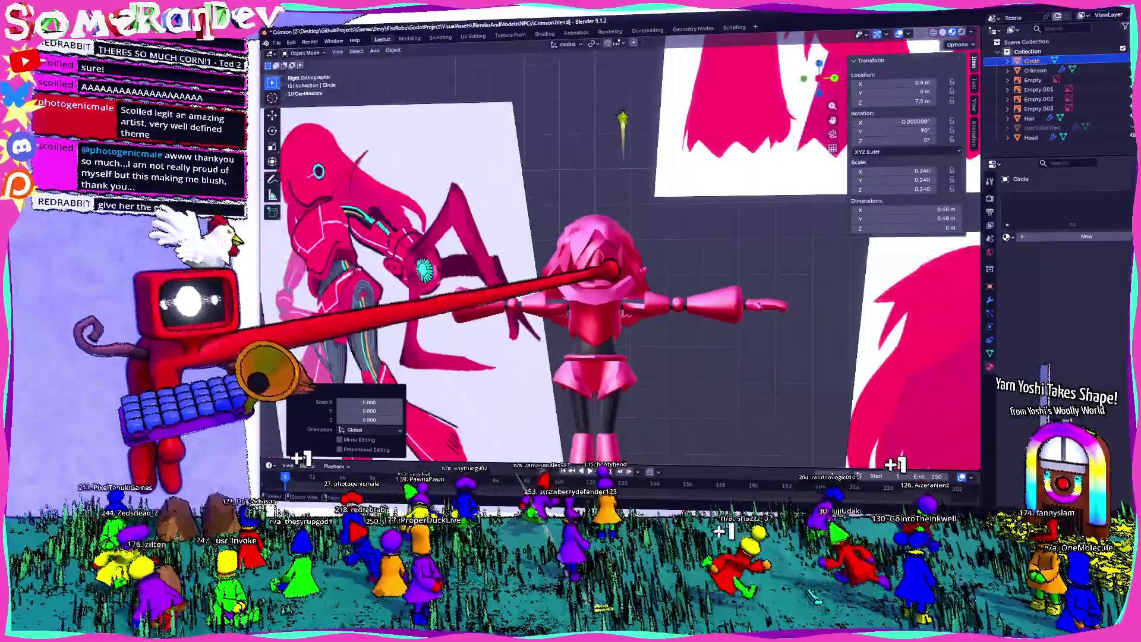
{"action": "scroll", "coordinate": [619, 273], "scroll_direction": "up", "scroll_amount": 3}
{"action": "type", "text": "s0.7"}
{"action": "key", "text": "Return"}
Move the circle onto the face and tilt it about -25.3° on X to match
{"action": "scroll", "coordinate": [618, 272], "scroll_direction": "down", "scroll_amount": 3}
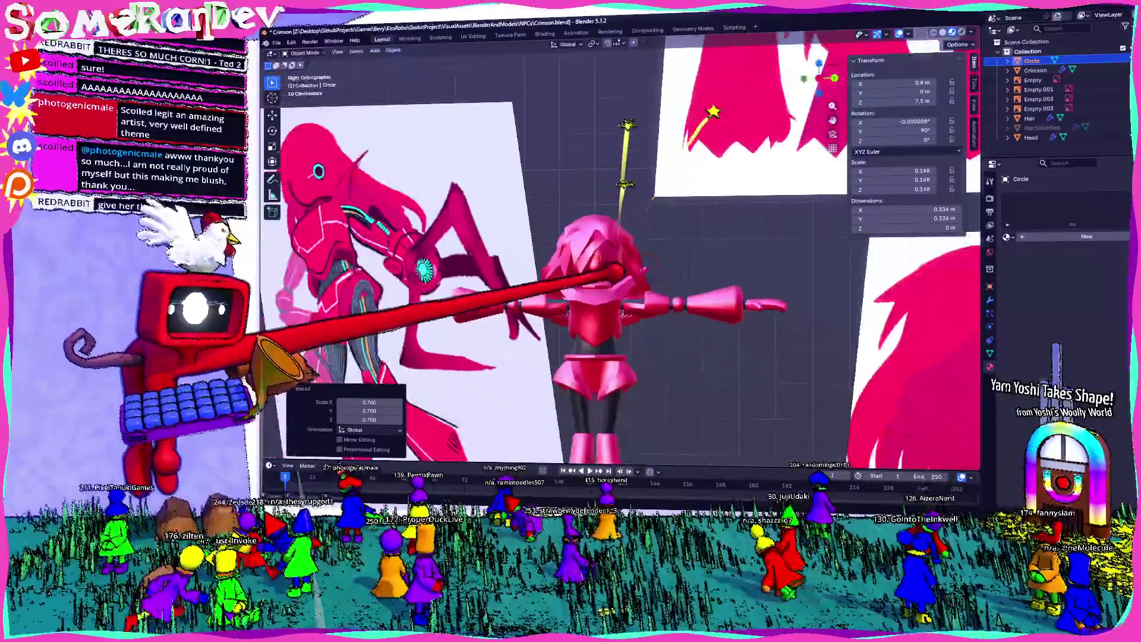
{"action": "key", "text": "g"}
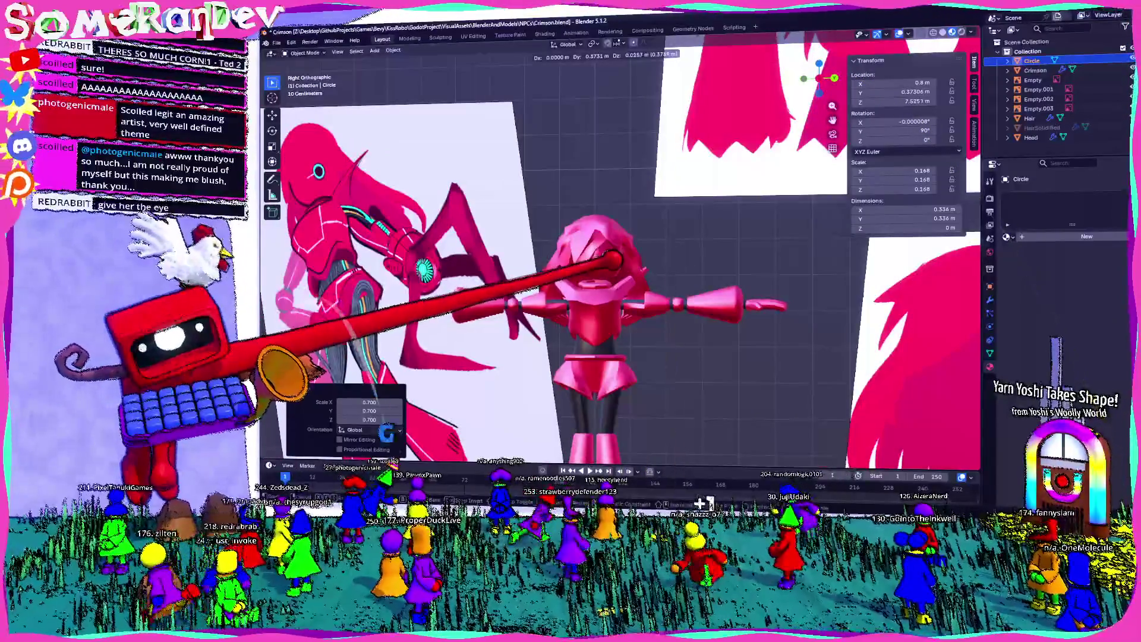
{"action": "scroll", "coordinate": [619, 254], "scroll_direction": "up", "scroll_amount": 5}
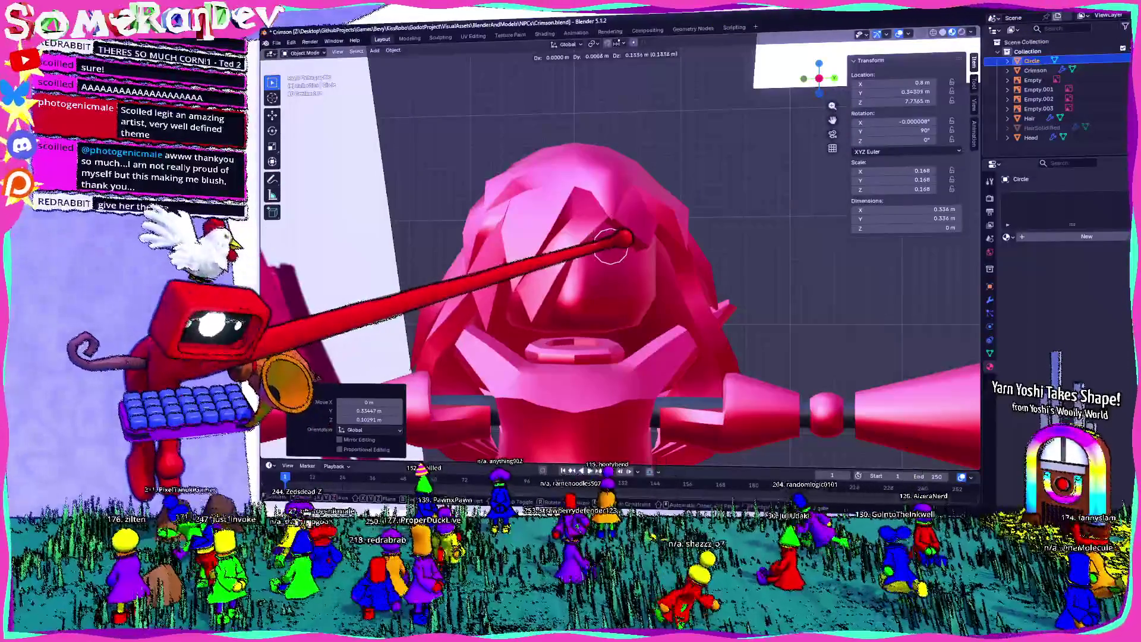
{"action": "mouse_move", "coordinate": [631, 250]}
{"action": "middle_mouse_down"}
{"action": "mouse_move", "coordinate": [588, 253]}
{"action": "mouse_move", "coordinate": [606, 250]}
{"action": "mouse_move", "coordinate": [624, 316]}
{"action": "middle_mouse_up"}
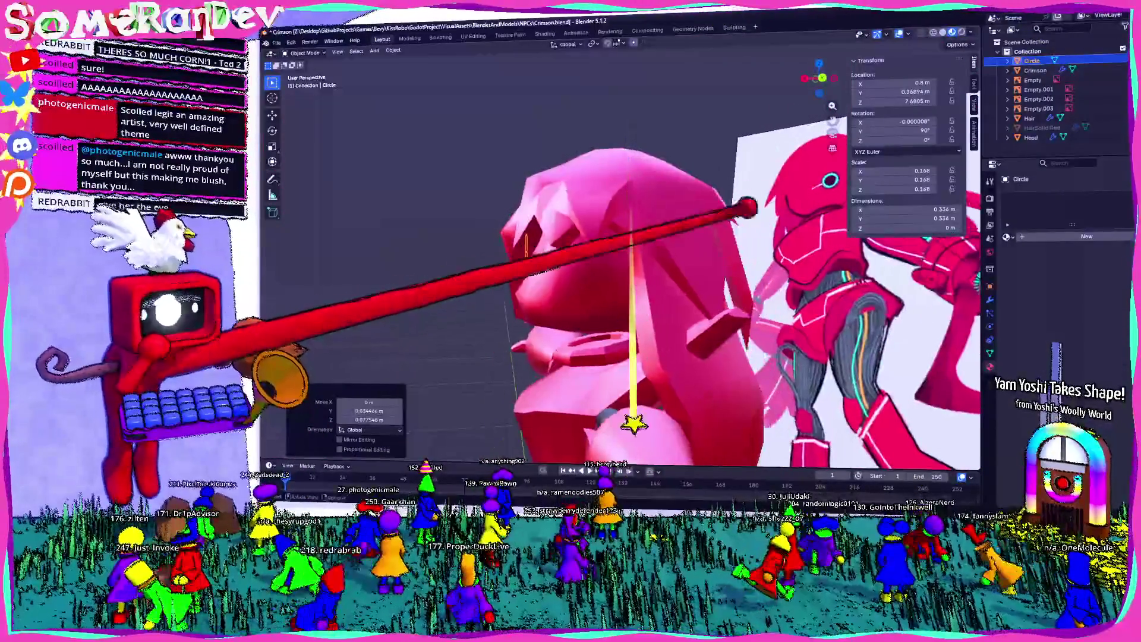
{"action": "left_click", "coordinate": [816, 88]}
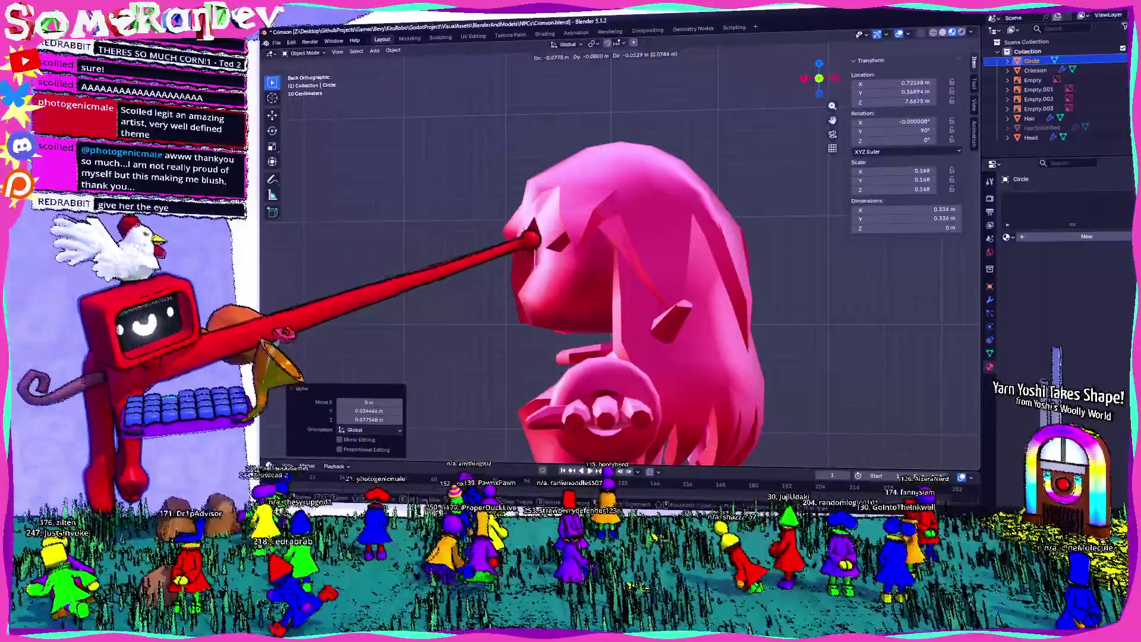
{"action": "mouse_move", "coordinate": [541, 239]}
{"action": "middle_mouse_down"}
{"action": "mouse_move", "coordinate": [731, 197]}
{"action": "mouse_move", "coordinate": [624, 256]}
{"action": "mouse_move", "coordinate": [740, 190]}
{"action": "mouse_move", "coordinate": [871, 68]}
{"action": "middle_mouse_up"}
{"action": "key", "text": "KP_7"}
{"action": "key", "text": "r"}
{"action": "left_click", "coordinate": [746, 242]}
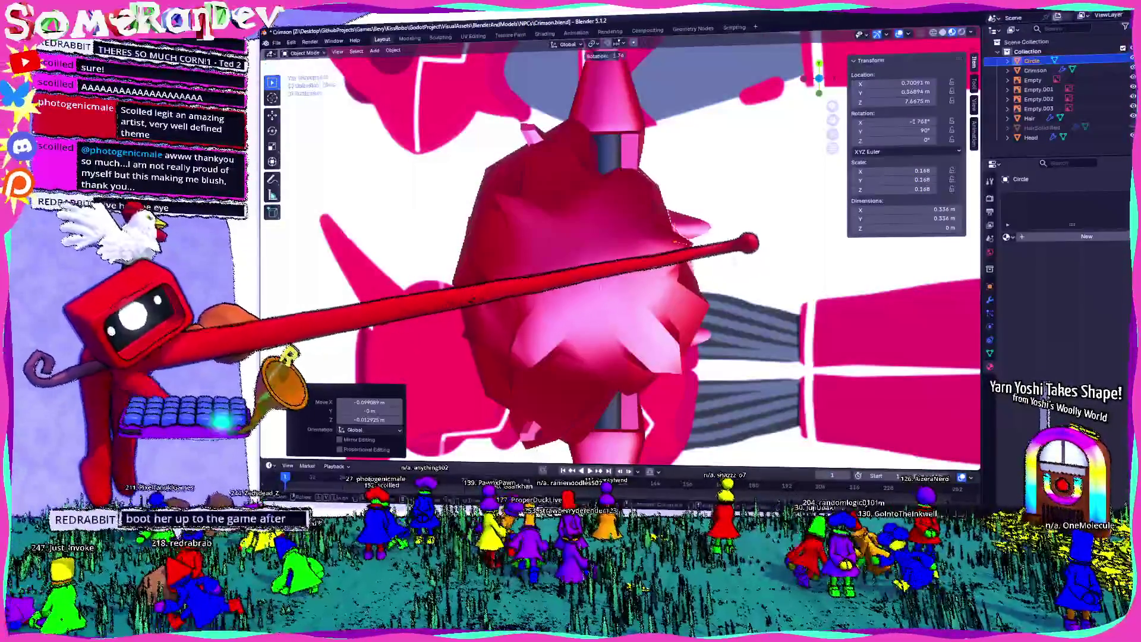
{"action": "mouse_move", "coordinate": [750, 241]}
{"action": "middle_mouse_down"}
{"action": "mouse_move", "coordinate": [619, 197]}
{"action": "mouse_move", "coordinate": [638, 242]}
{"action": "mouse_move", "coordinate": [548, 255]}
{"action": "mouse_move", "coordinate": [535, 196]}
{"action": "middle_mouse_up"}
{"action": "key", "text": "ctrl+KP_1"}
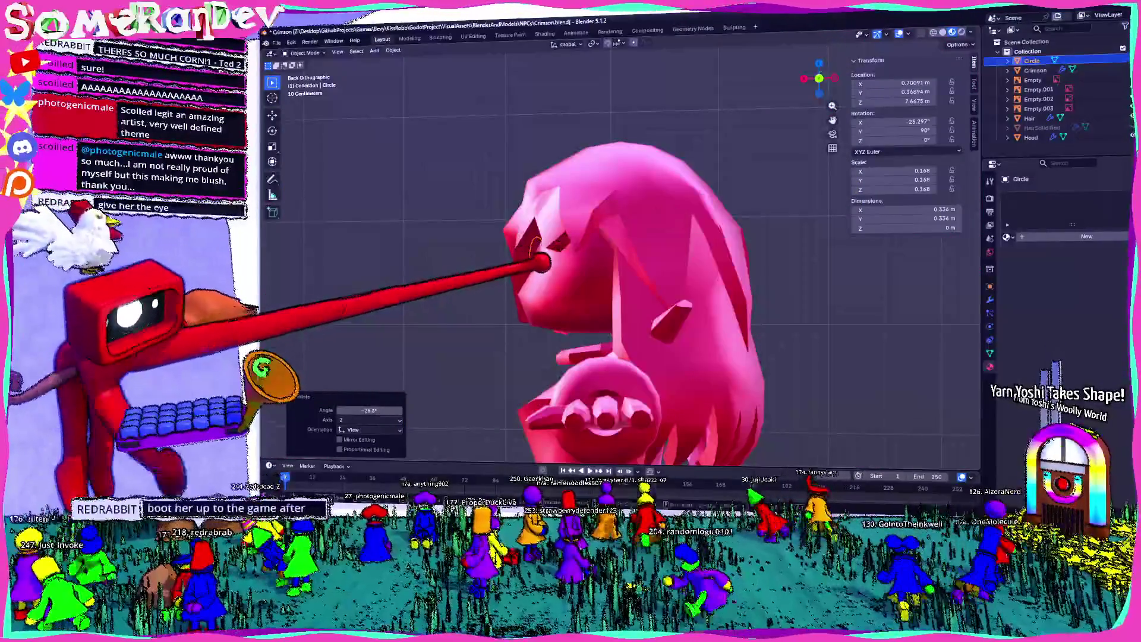
{"action": "mouse_move", "coordinate": [571, 238]}
{"action": "middle_mouse_down"}
{"action": "mouse_move", "coordinate": [619, 226]}
{"action": "mouse_move", "coordinate": [594, 250]}
{"action": "mouse_move", "coordinate": [604, 255]}
{"action": "middle_mouse_up"}
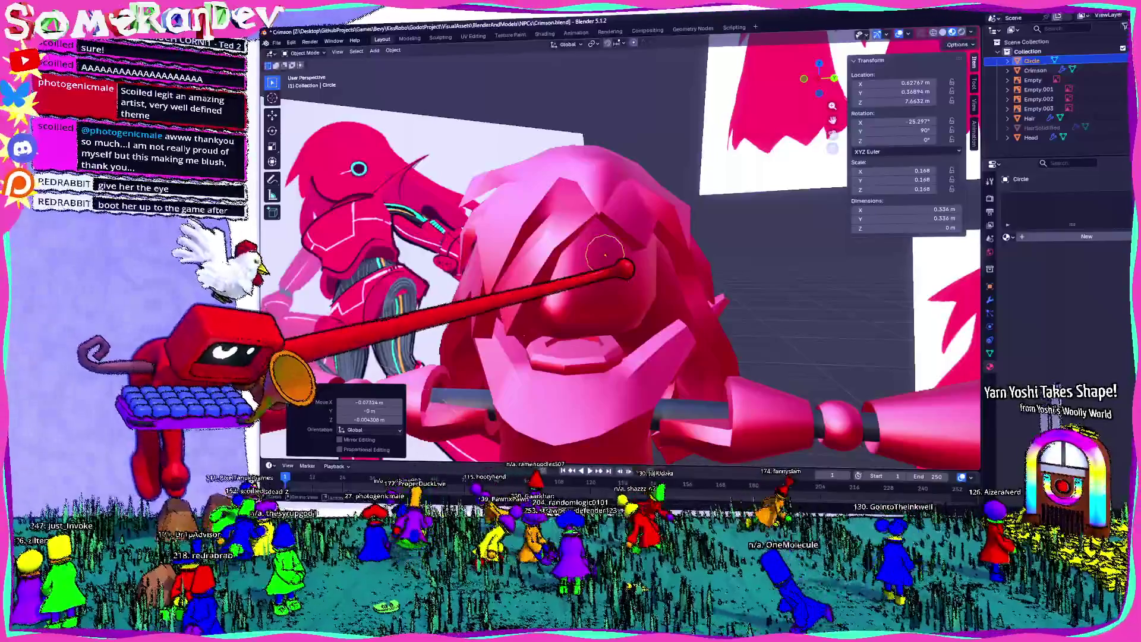
Apply the circle's location, rotation and scale transforms and enter Edit Mode
{"action": "key", "text": "Tab"}
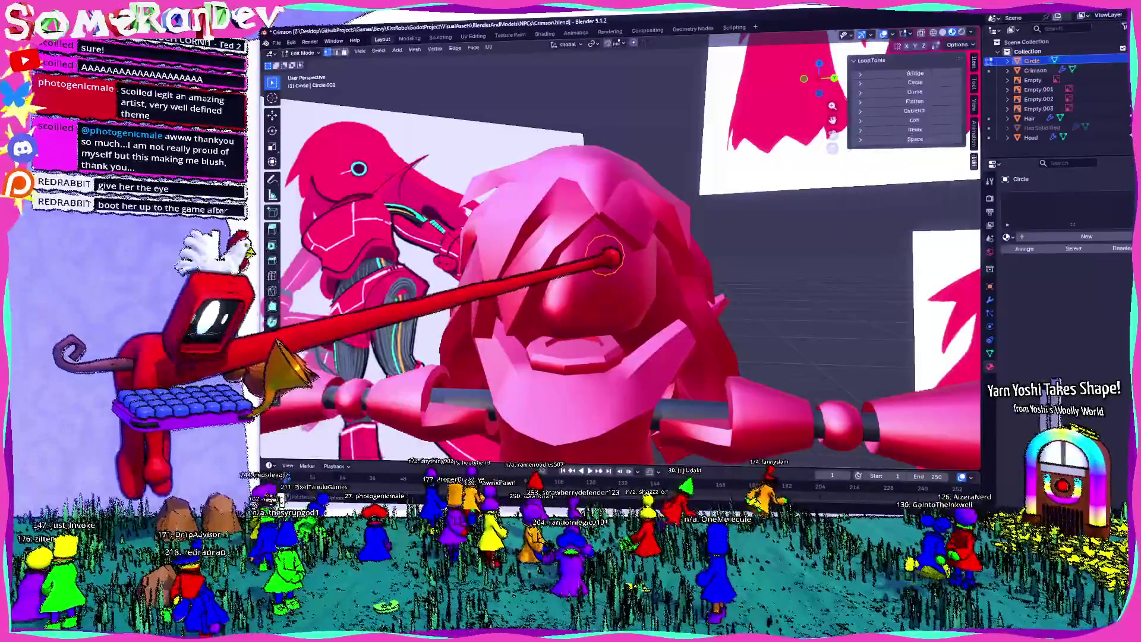
{"action": "key", "text": "Tab"}
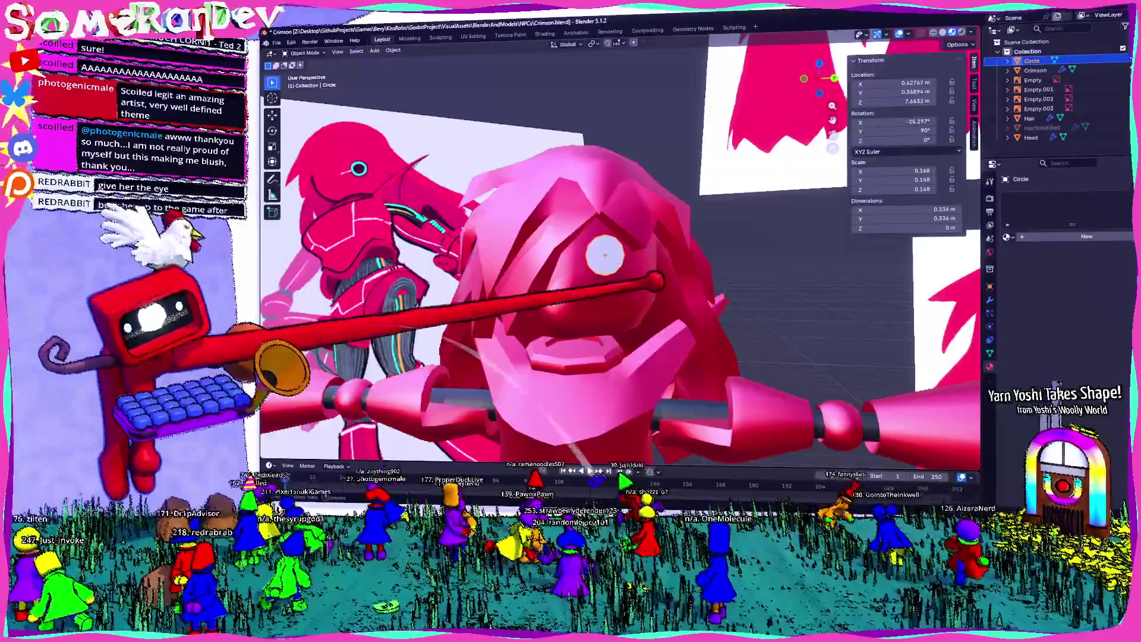
{"action": "key", "text": "ctrl+a"}
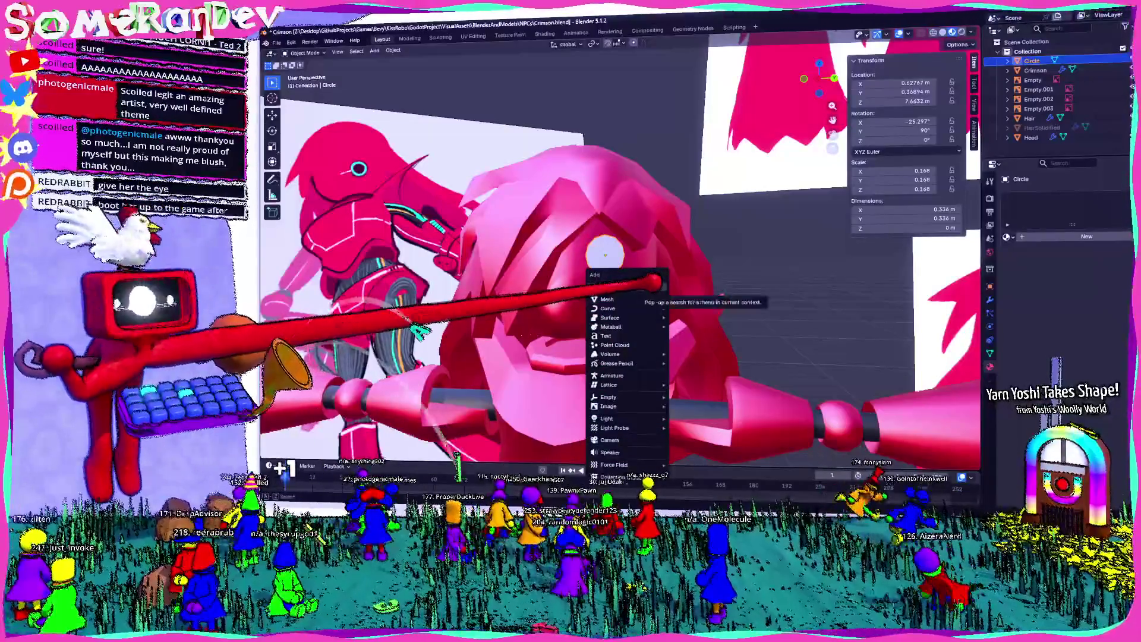
{"action": "key", "text": "Escape"}
{"action": "key", "text": "ctrl+a"}
{"action": "key", "text": "Escape"}
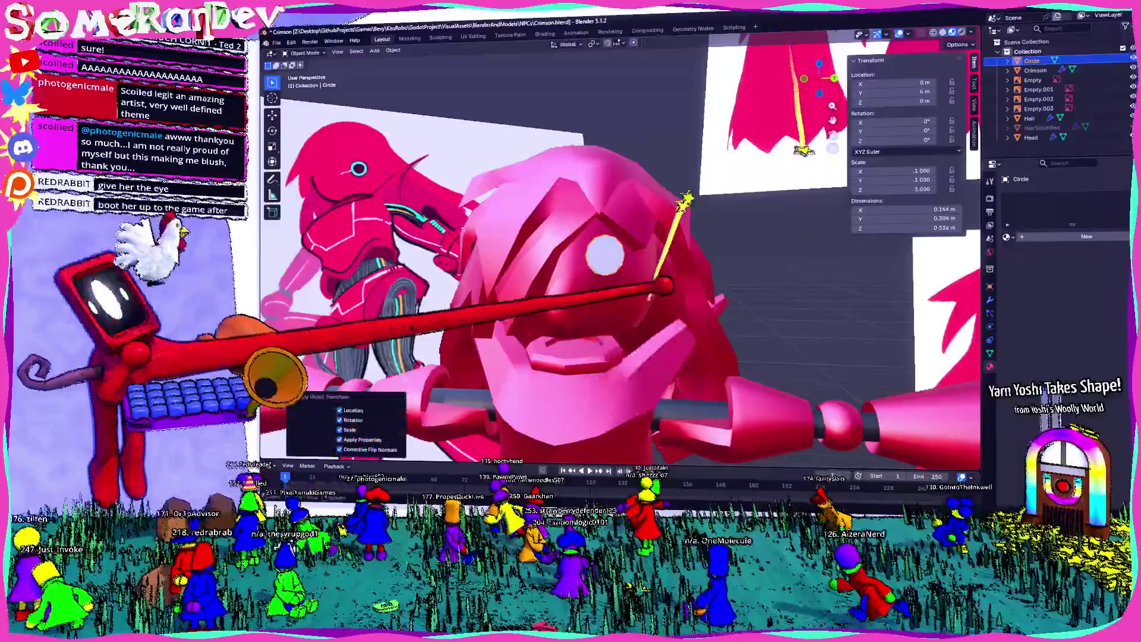
{"action": "key", "text": "Tab"}
Bevel the eye loop and round it into a perfect circle with LoopTools
{"action": "mouse_move", "coordinate": [548, 326]}
{"action": "middle_mouse_down"}
{"action": "mouse_move", "coordinate": [586, 344]}
{"action": "mouse_move", "coordinate": [587, 319]}
{"action": "mouse_move", "coordinate": [541, 276]}
{"action": "mouse_move", "coordinate": [672, 282]}
{"action": "middle_mouse_up"}
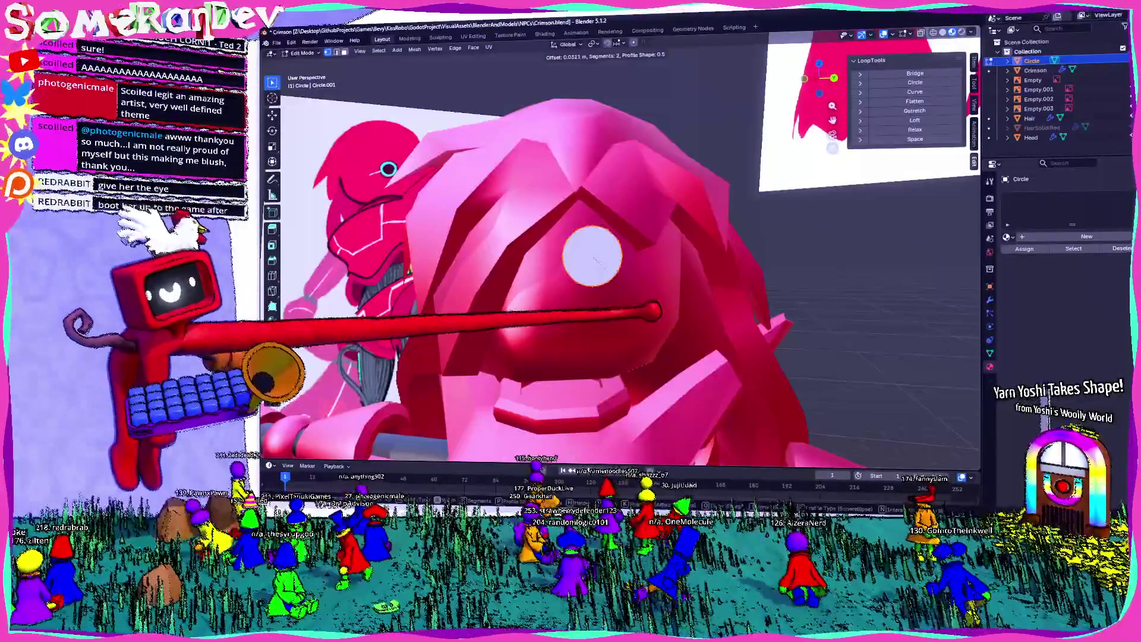
{"action": "scroll", "coordinate": [654, 309], "scroll_direction": "up", "scroll_amount": 4}
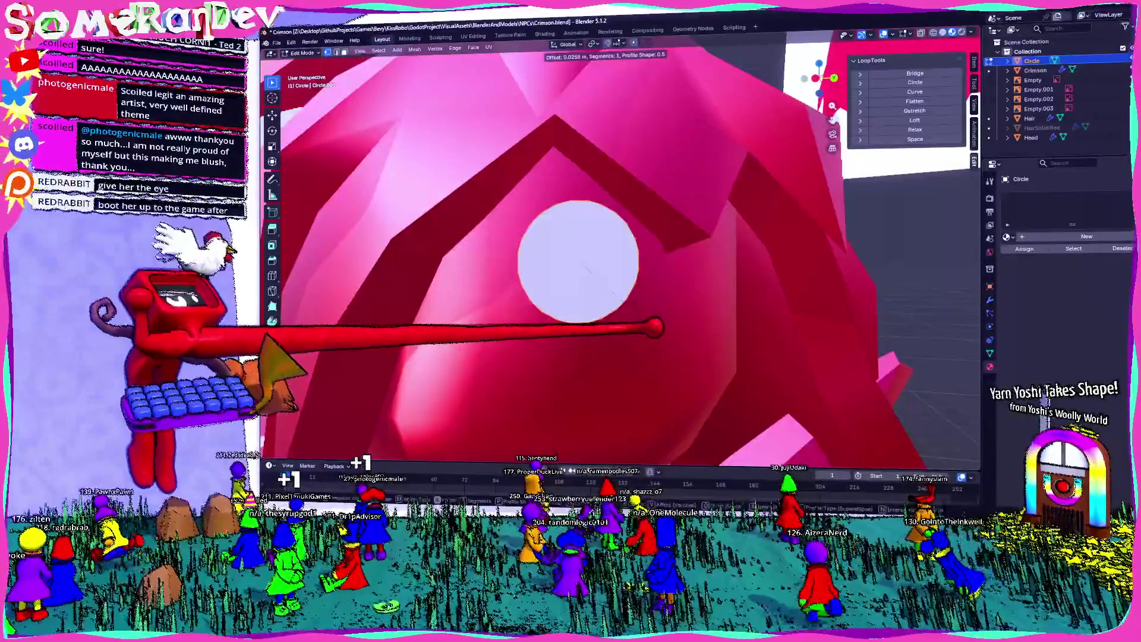
{"action": "left_click", "coordinate": [656, 328]}
{"action": "scroll", "coordinate": [660, 321], "scroll_direction": "down", "scroll_amount": 5}
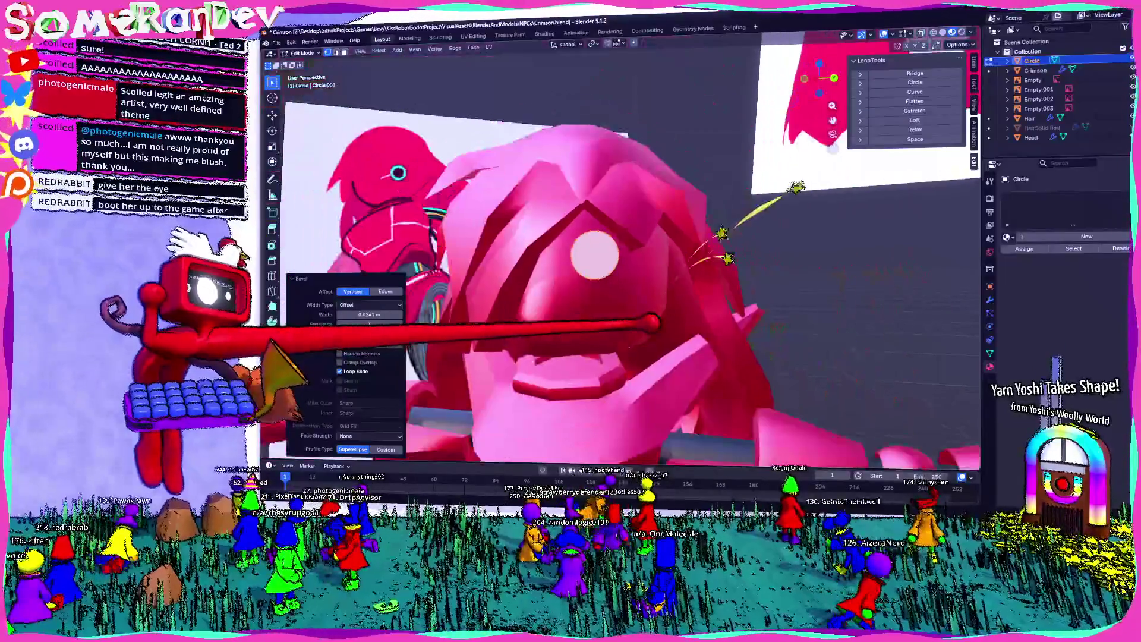
{"action": "left_click", "coordinate": [915, 82]}
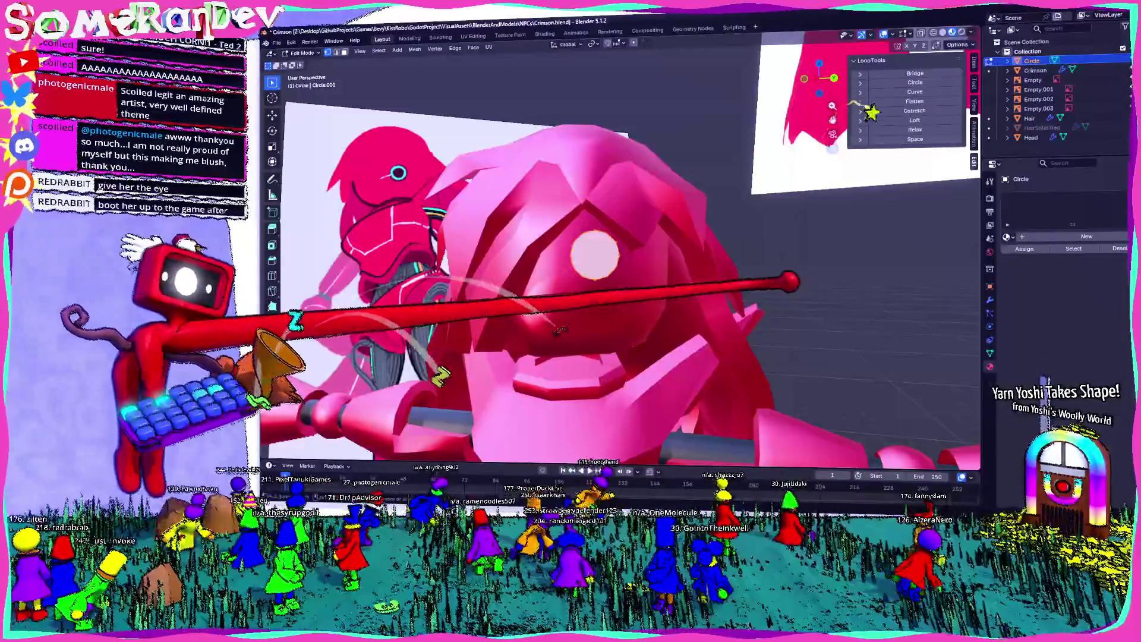
Inset the eye faces twice, about 0.0558 m, to form a ring around the eye
{"action": "right_click", "coordinate": [571, 256]}
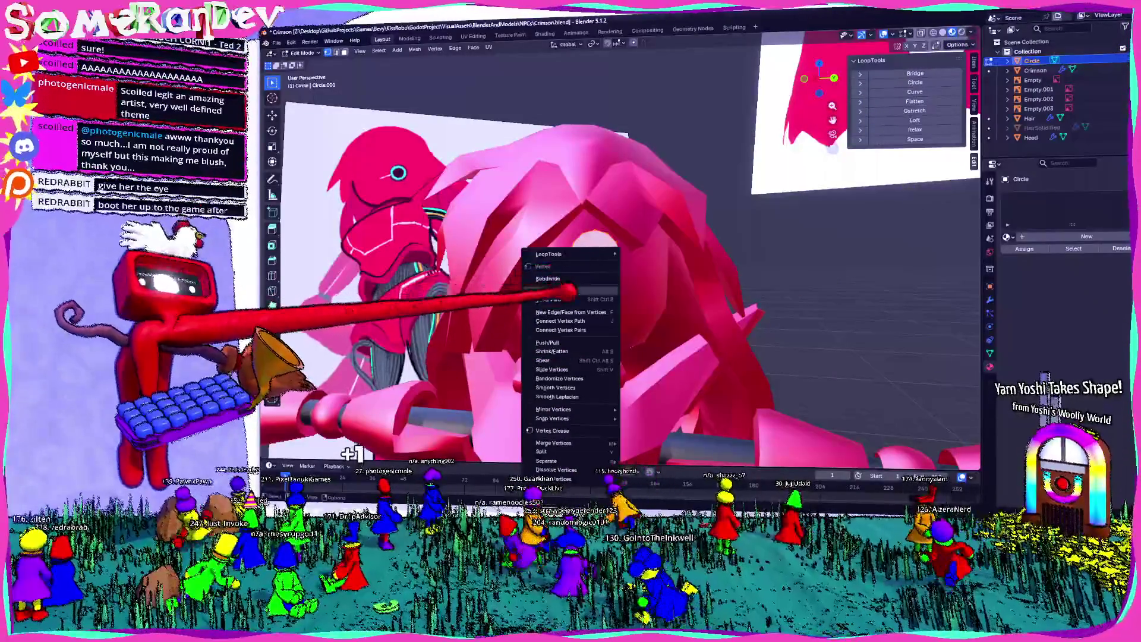
{"action": "key", "text": "Escape"}
{"action": "scroll", "coordinate": [621, 271], "scroll_direction": "up", "scroll_amount": 2}
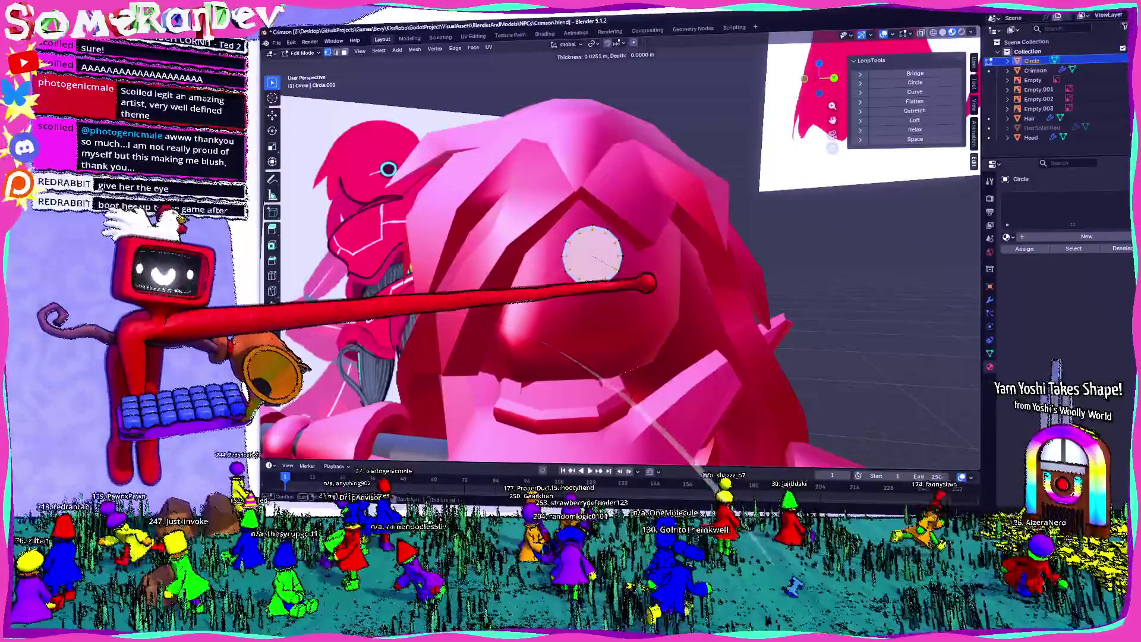
{"action": "key", "text": "Return"}
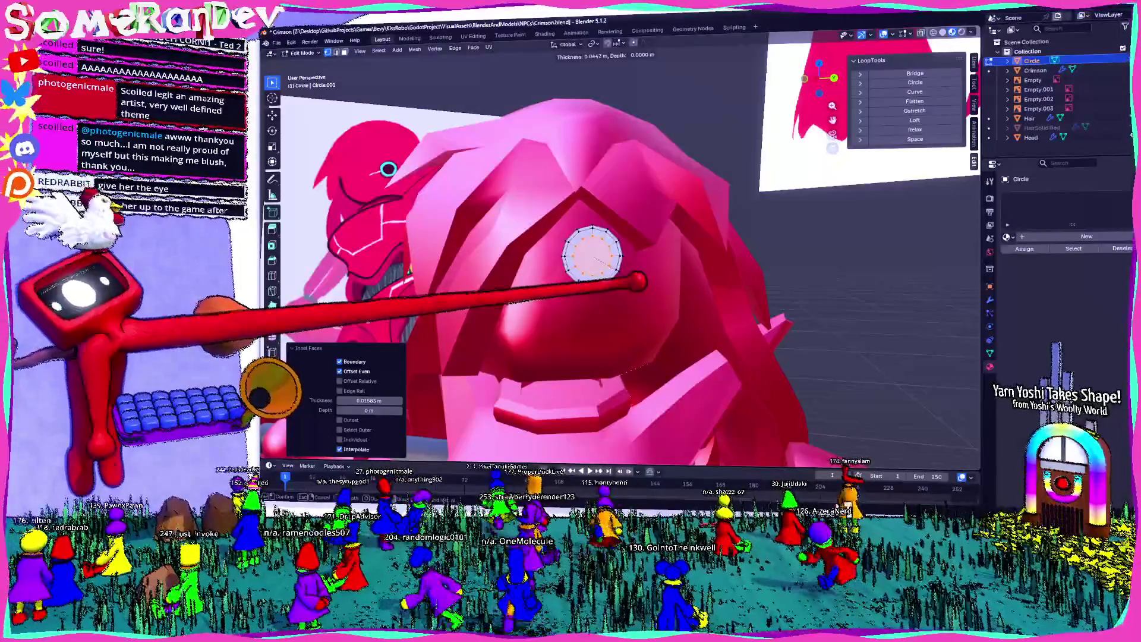
{"action": "left_click", "coordinate": [601, 263]}
{"action": "middle_click_drag", "start_coordinate": [601, 263], "coordinate": [648, 259]}
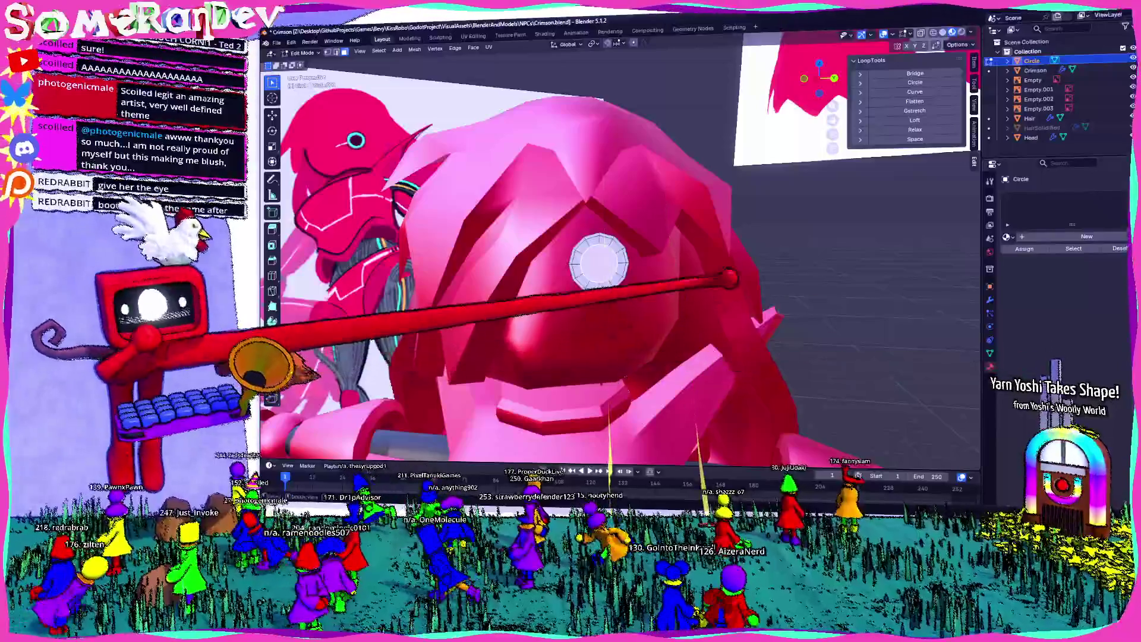
Assign the existing Wires material to the eye
{"action": "left_click", "coordinate": [1007, 236]}
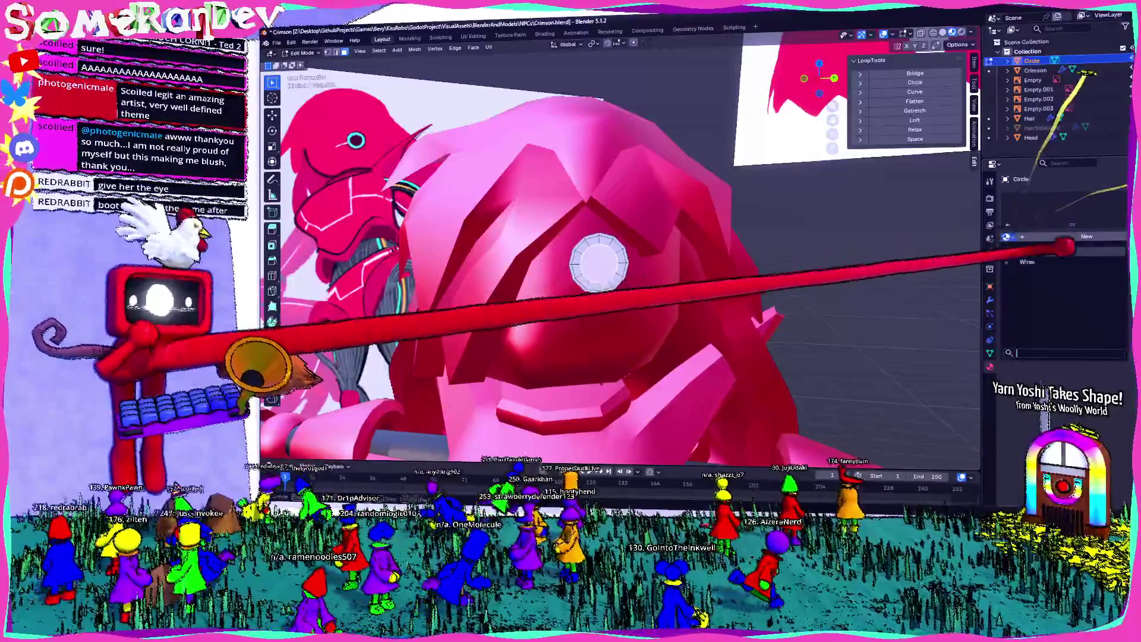
{"action": "left_click", "coordinate": [1046, 261]}
{"action": "middle_click_drag", "start_coordinate": [764, 254], "coordinate": [603, 252]}
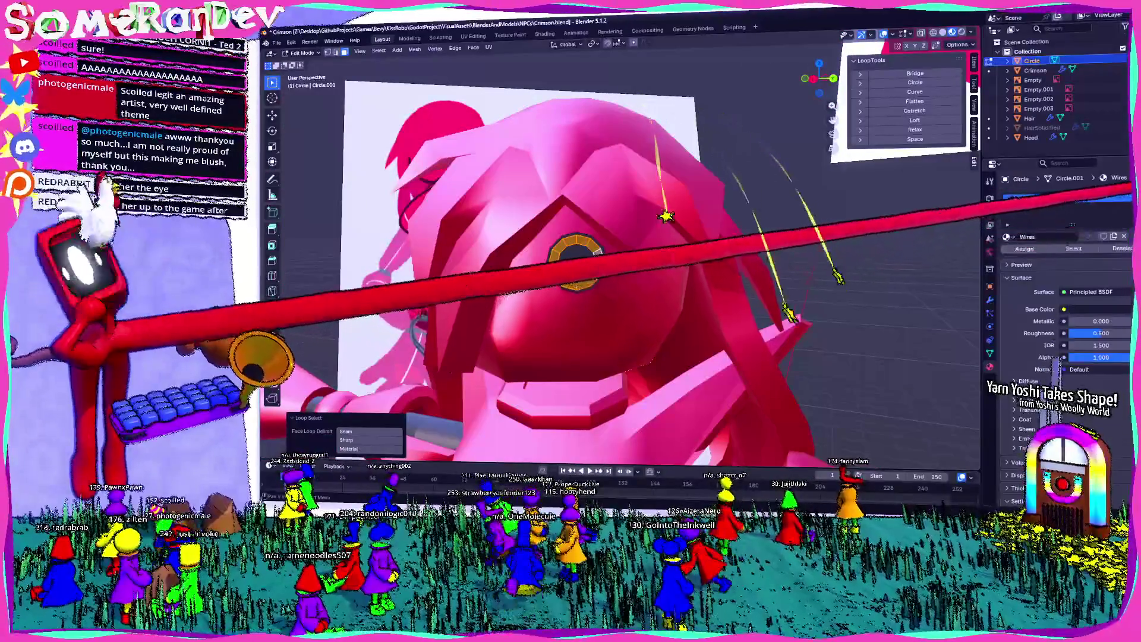
Add a new material slot with a new material named EyeBlue and a cyan base colour
{"action": "left_click", "coordinate": [1132, 205]}
{"action": "left_click", "coordinate": [1073, 255]}
{"action": "double_click", "coordinate": [1070, 255]}
{"action": "type", "text": "EyeBlue"}
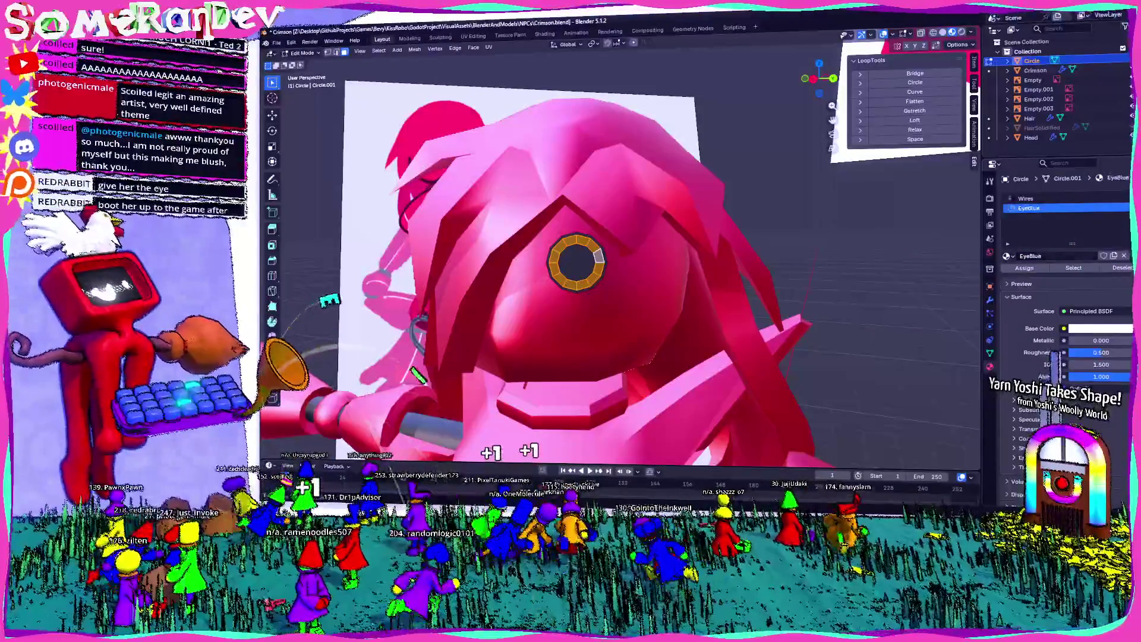
{"action": "middle_click_drag", "start_coordinate": [595, 268], "coordinate": [654, 261]}
{"action": "left_click", "coordinate": [1100, 328]}
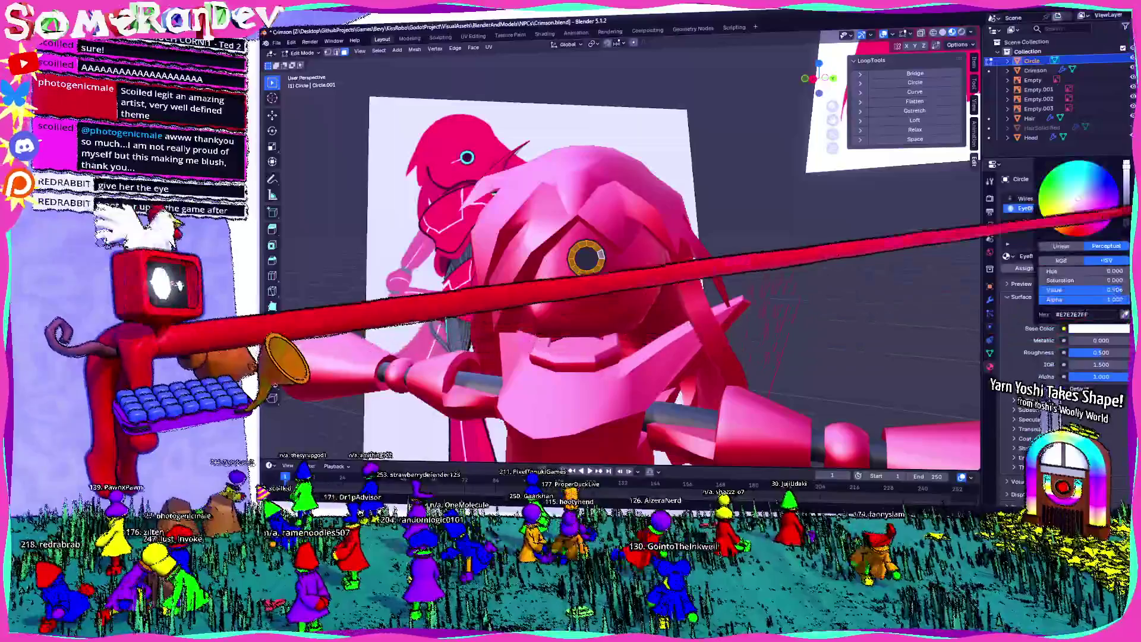
{"action": "left_click", "coordinate": [1061, 181]}
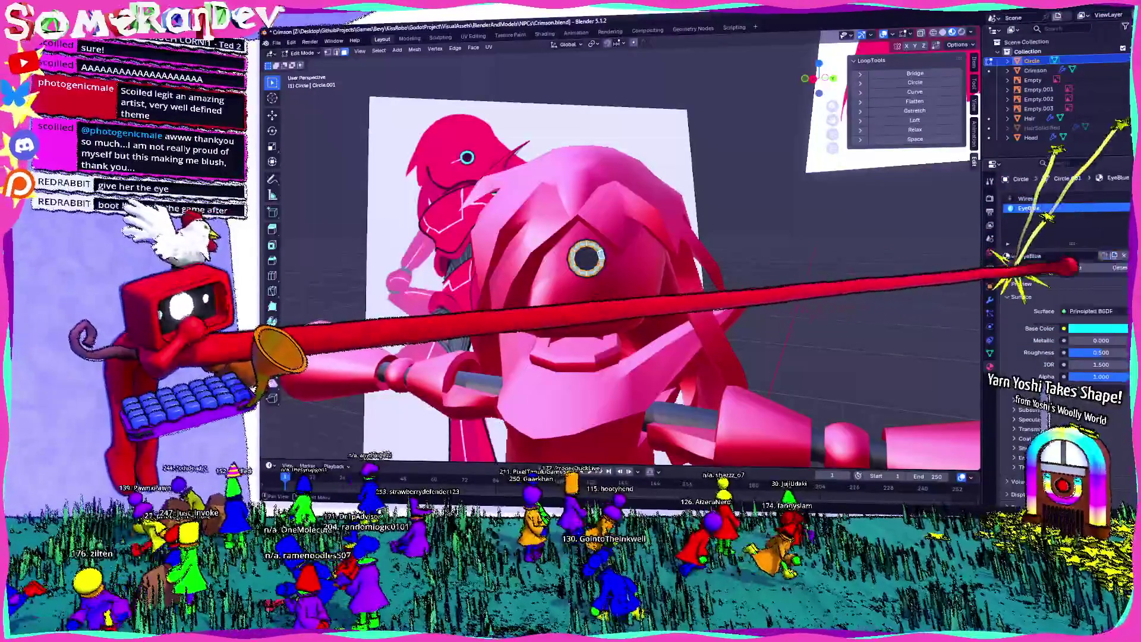
{"action": "mouse_move", "coordinate": [595, 268]}
{"action": "middle_mouse_down"}
{"action": "mouse_move", "coordinate": [553, 276]}
{"action": "mouse_move", "coordinate": [612, 270]}
{"action": "middle_mouse_up"}
Return to Object Mode, zoom out to check Crimson, and switch to Godot's TestLevel scene
{"action": "key", "text": "Tab"}
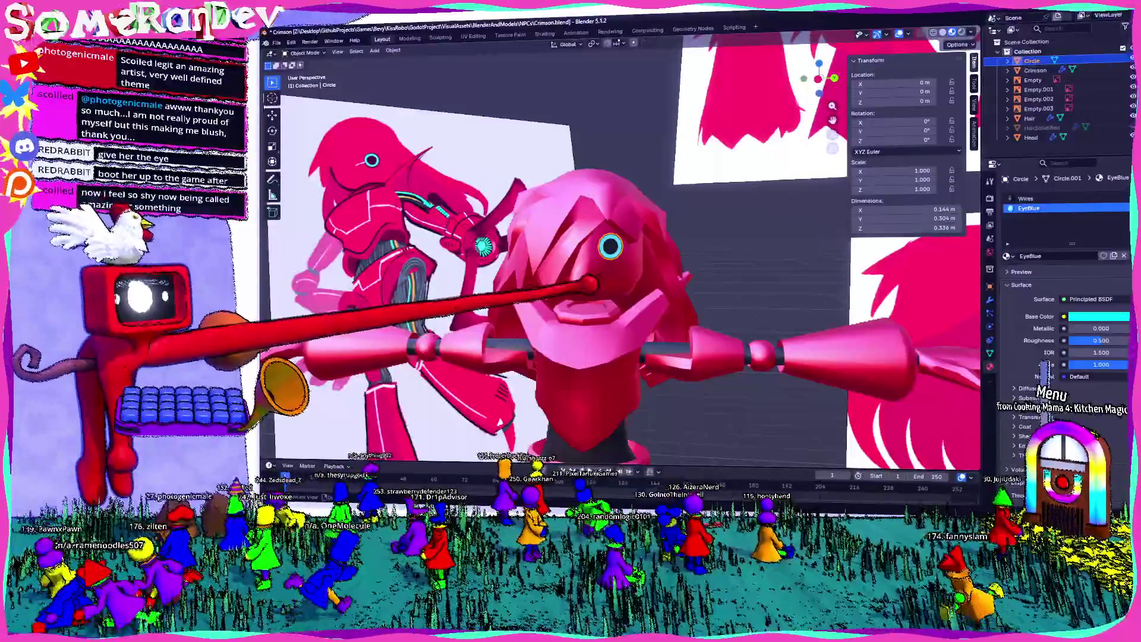
{"action": "scroll", "coordinate": [619, 271], "scroll_direction": "down", "scroll_amount": 6}
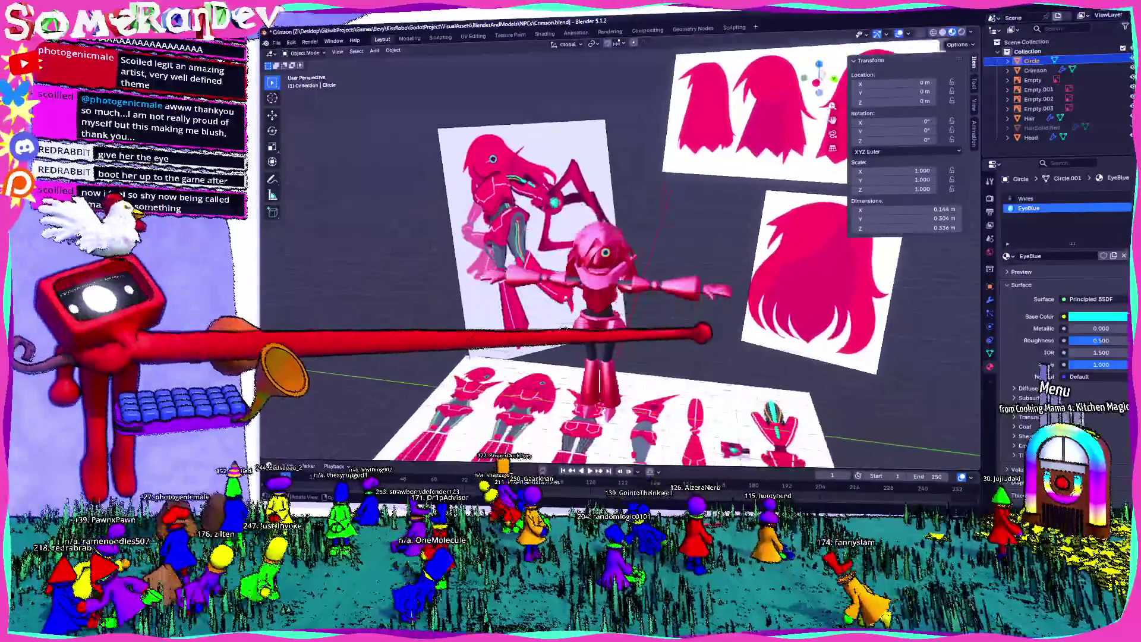
{"action": "scroll", "coordinate": [619, 271], "scroll_direction": "up", "scroll_amount": 5}
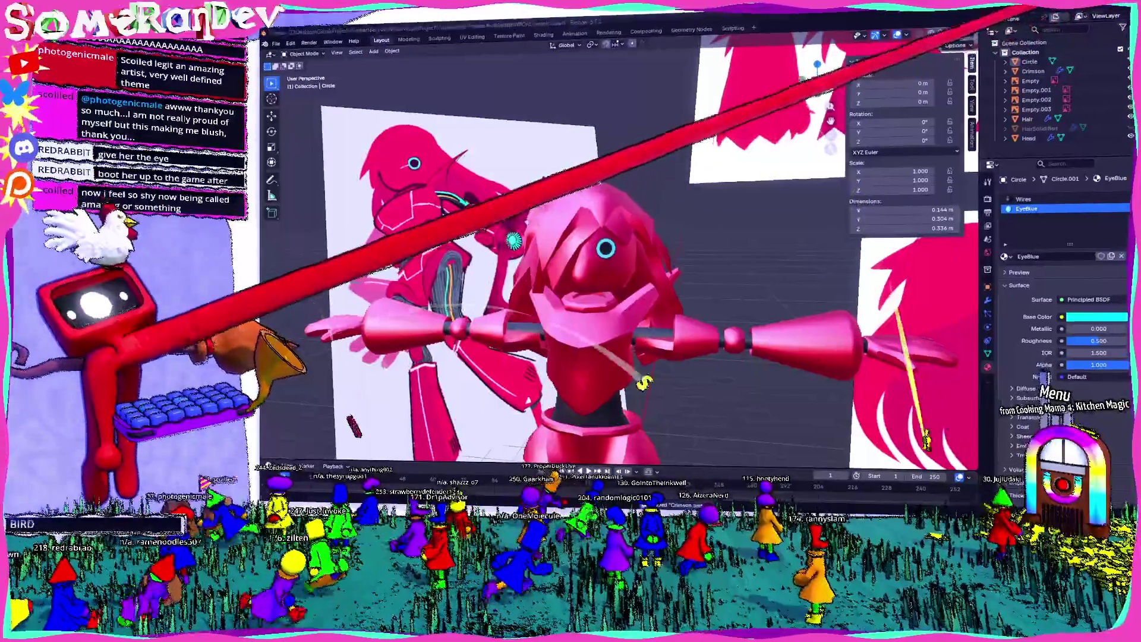
{"action": "key", "text": "alt+Tab"}
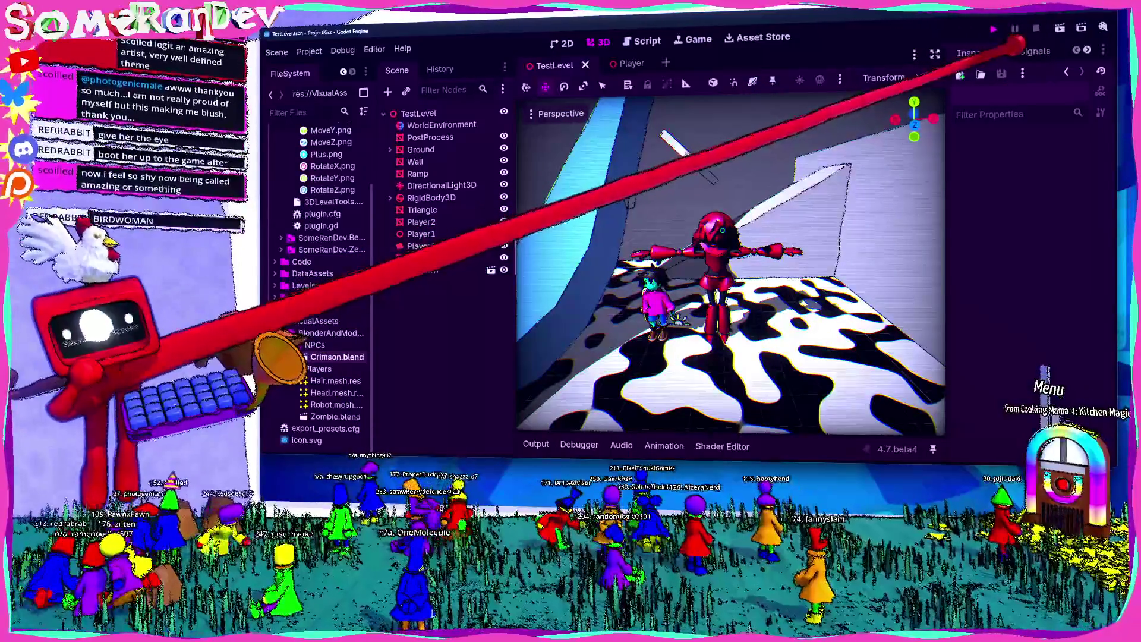
Run the project solo in a maximized game window to see Crimson beside the player, then stop it
{"action": "left_click", "coordinate": [994, 29]}
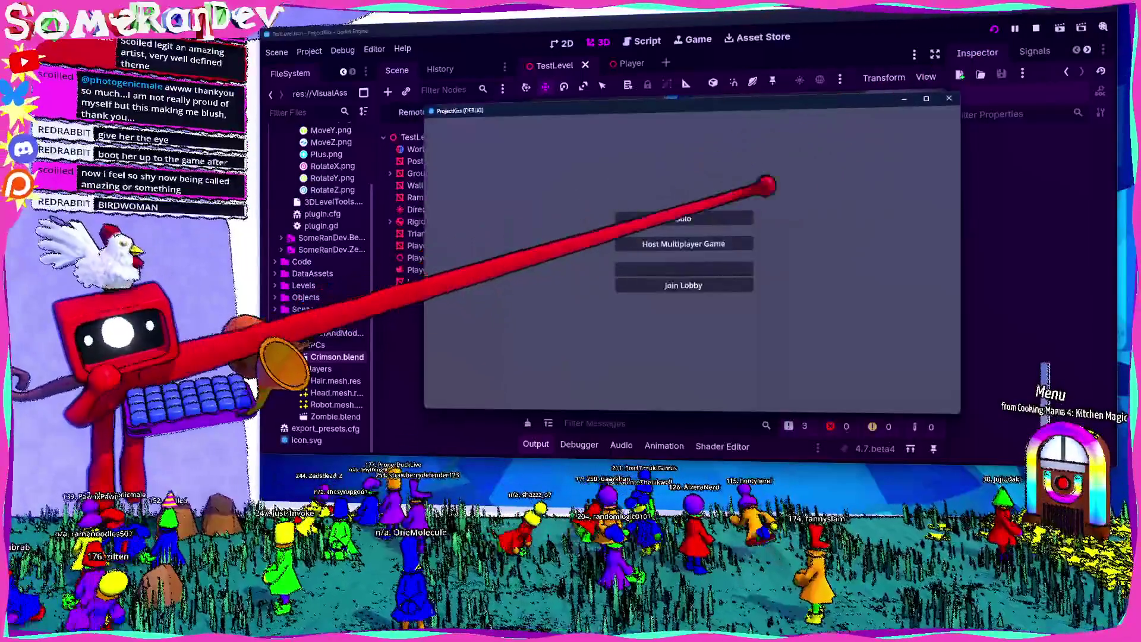
{"action": "left_click", "coordinate": [684, 219]}
{"action": "left_click", "coordinate": [926, 98]}
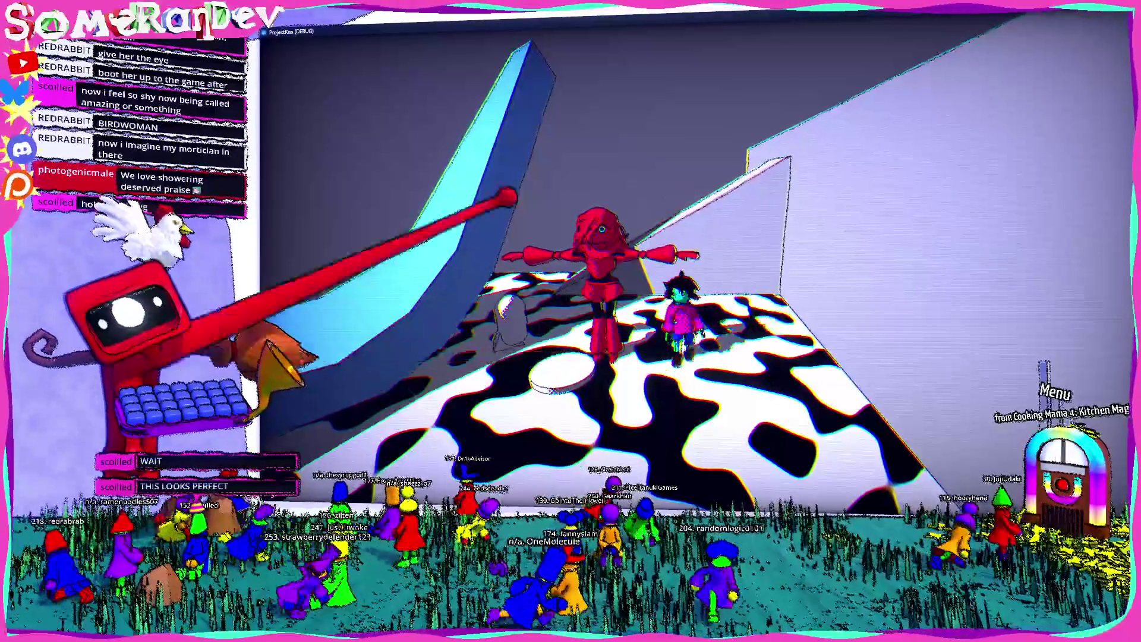
{"action": "key", "text": "F8"}
Set Crimson's scale to 0.5 and check it in the enlarged game window
{"action": "left_click", "coordinate": [440, 294]}
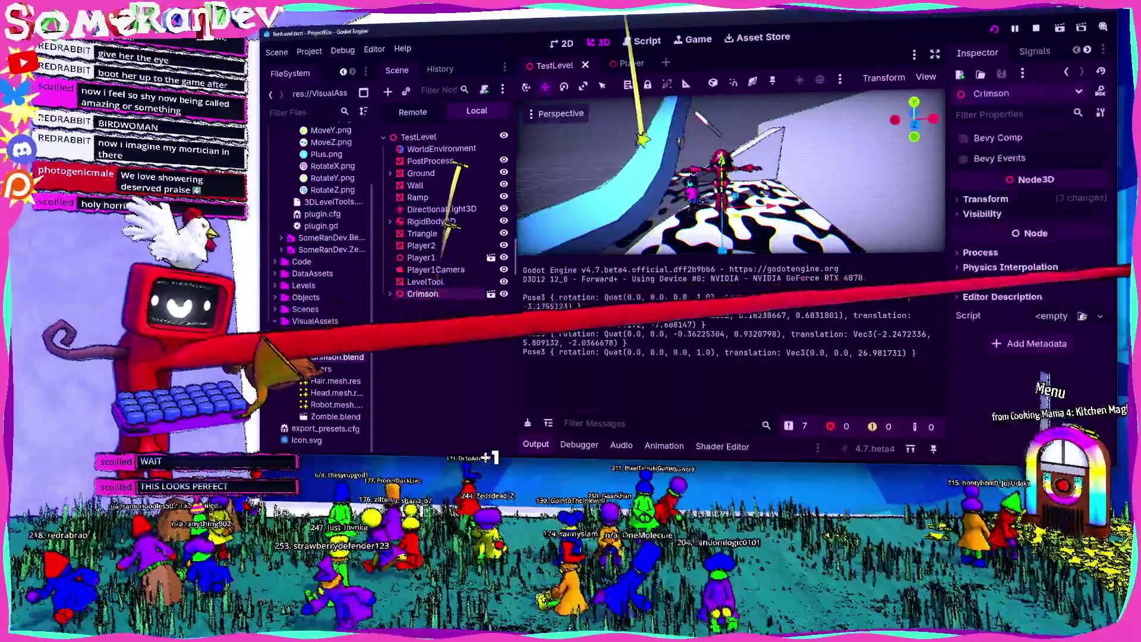
{"action": "left_click", "coordinate": [1040, 304]}
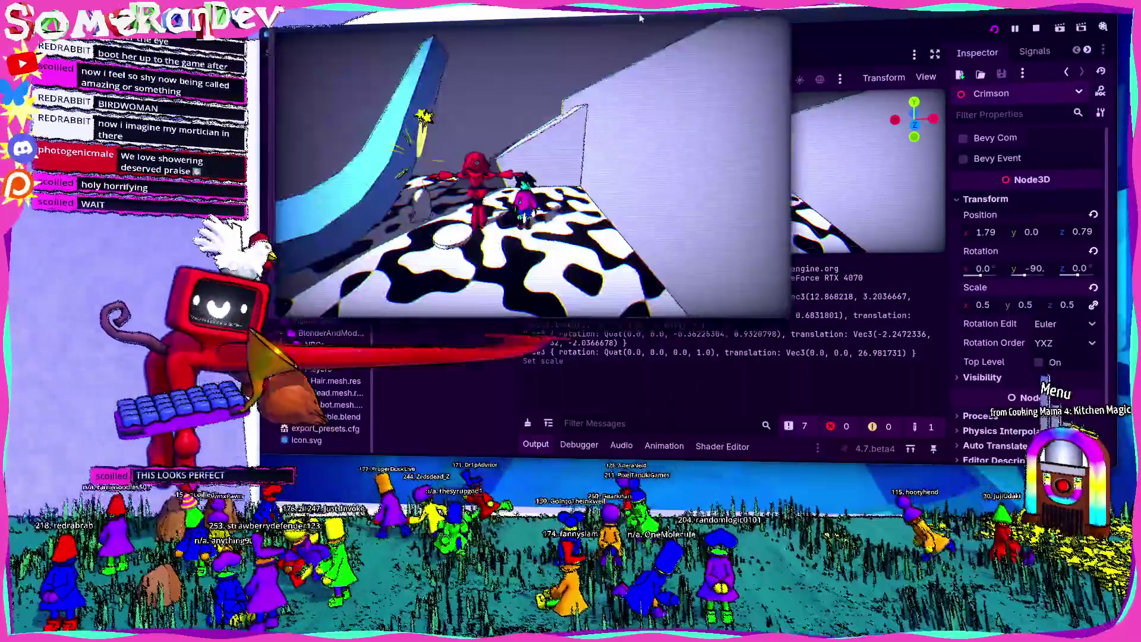
{"action": "double_click", "coordinate": [640, 18]}
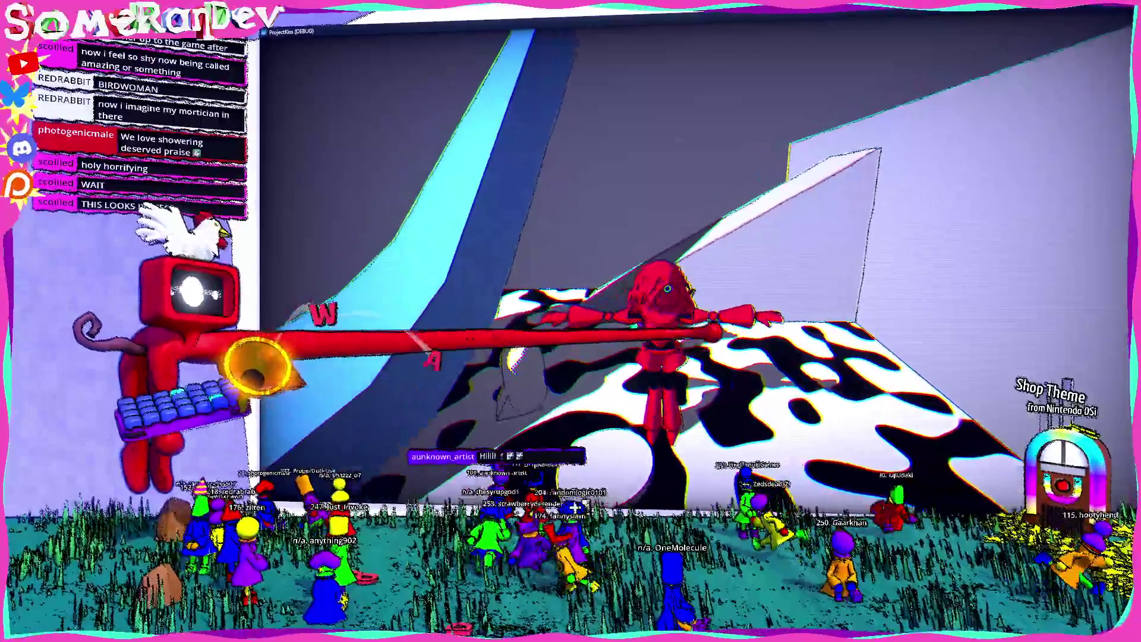
{"action": "key", "text": "alt+Tab"}
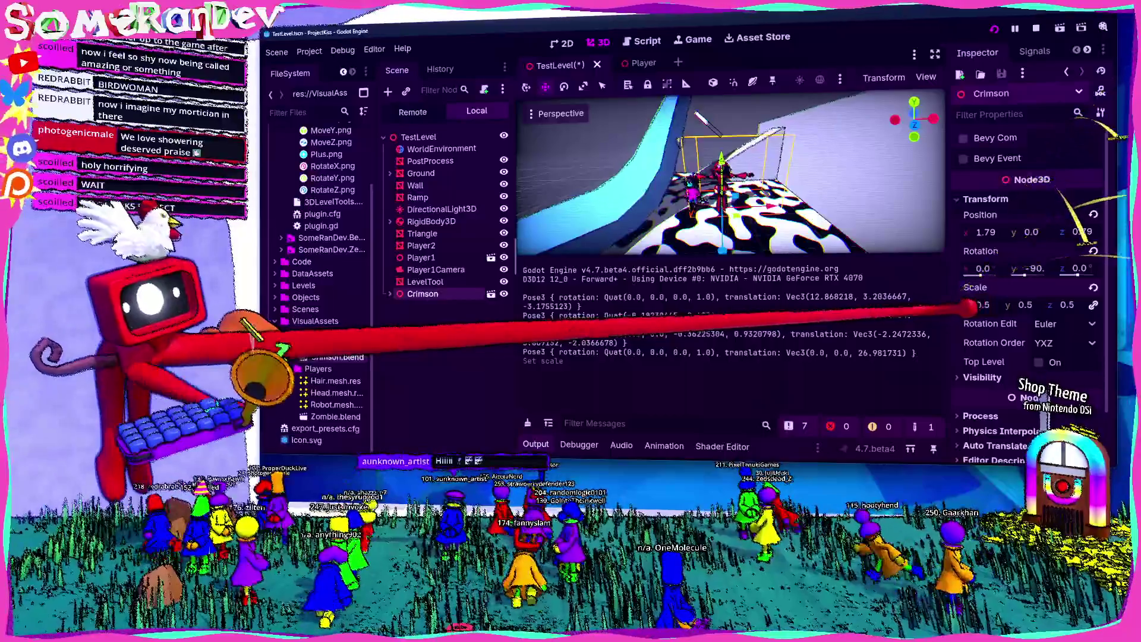
Undo Crimson's scale back to 0.6 and save the level scene
{"action": "key", "text": "ctrl+z"}
{"action": "key", "text": "ctrl+s"}
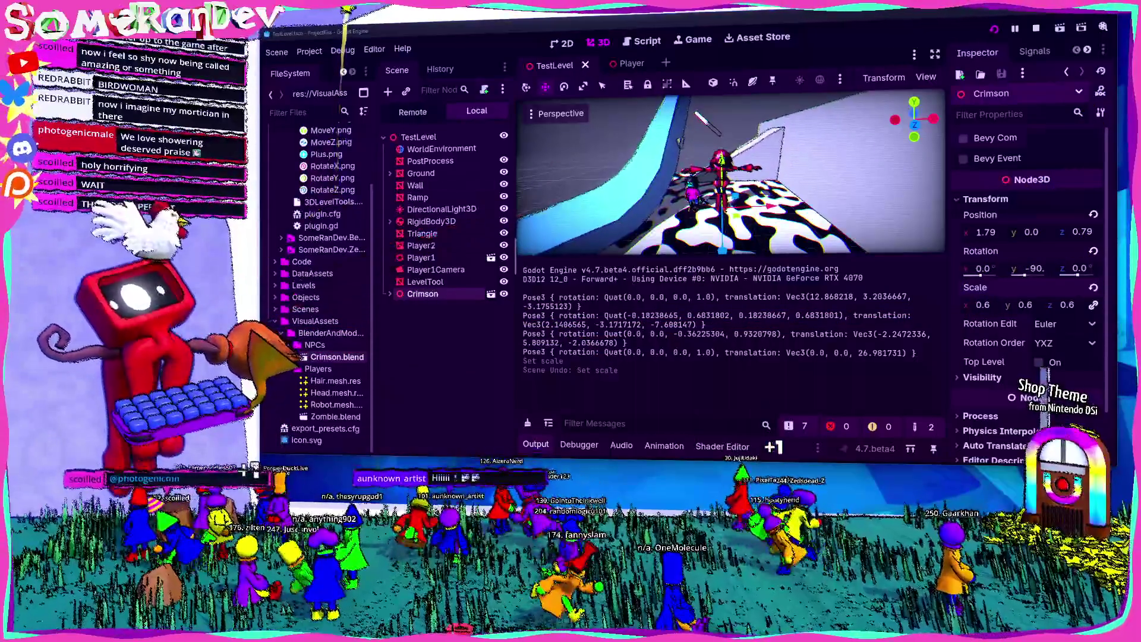
{"action": "key", "text": "alt+Tab"}
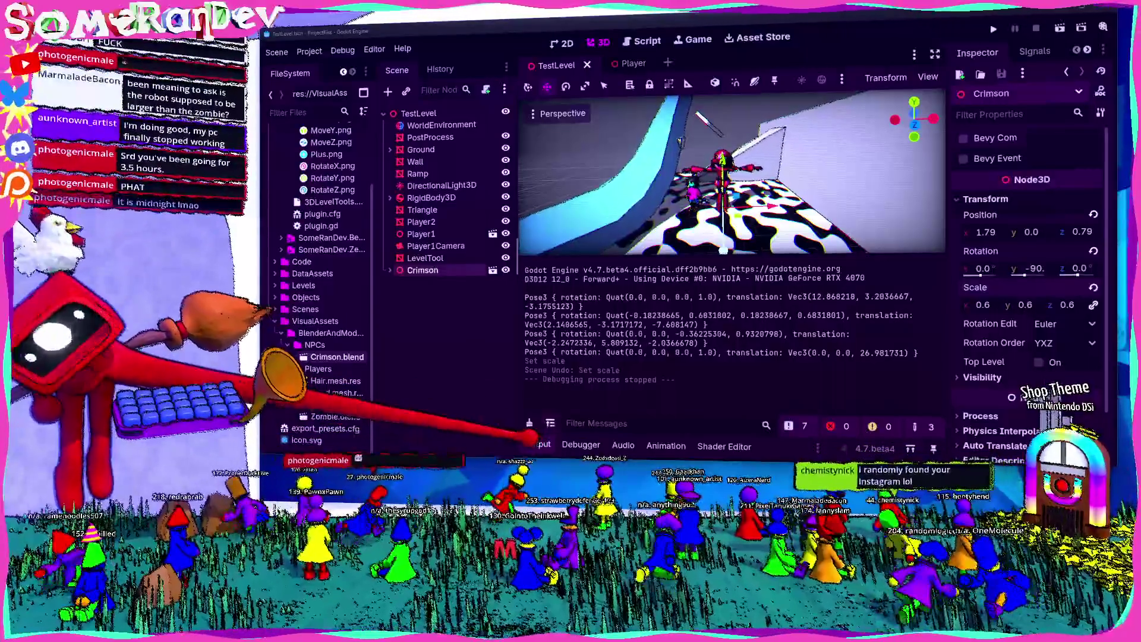
Save the TestLevel scene and fly the viewport camera forward and back around Crimson
{"action": "key", "text": "ctrl+s"}
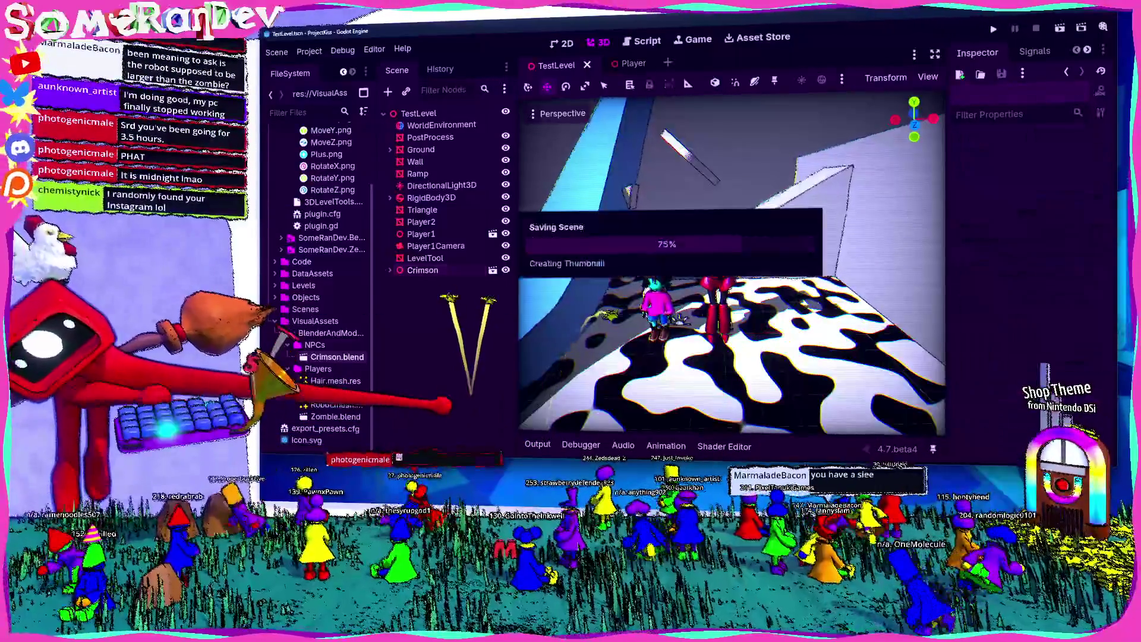
{"action": "key", "text": "w"}
{"action": "key", "text": "s"}
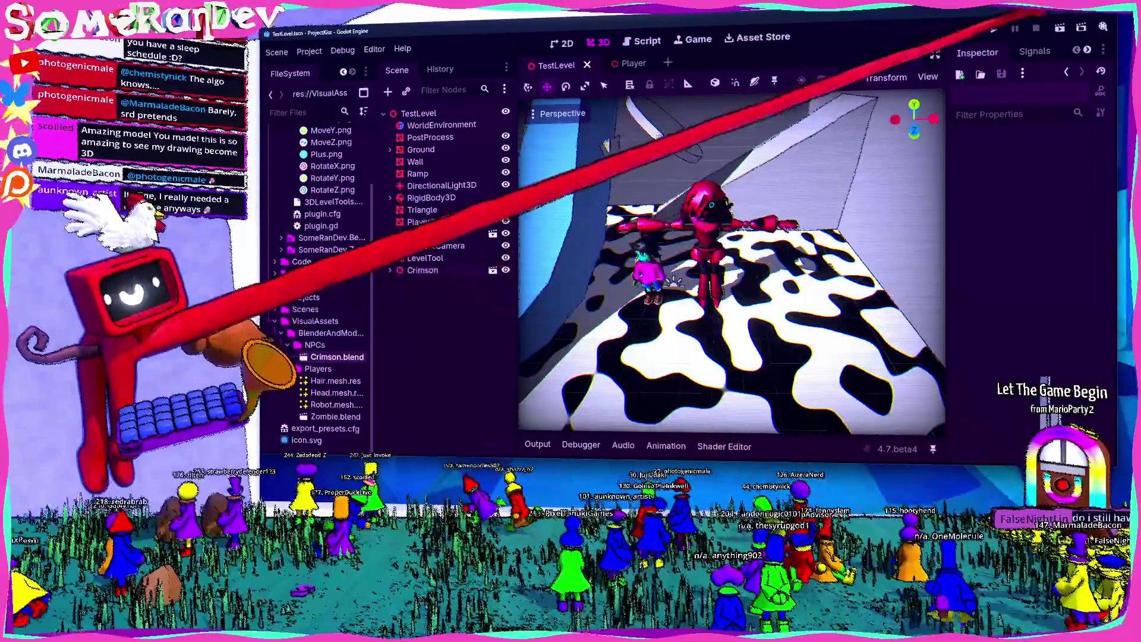
Launch the game solo, full screen, and walk the player onto the platform beside Crimson
{"action": "key", "text": "F5"}
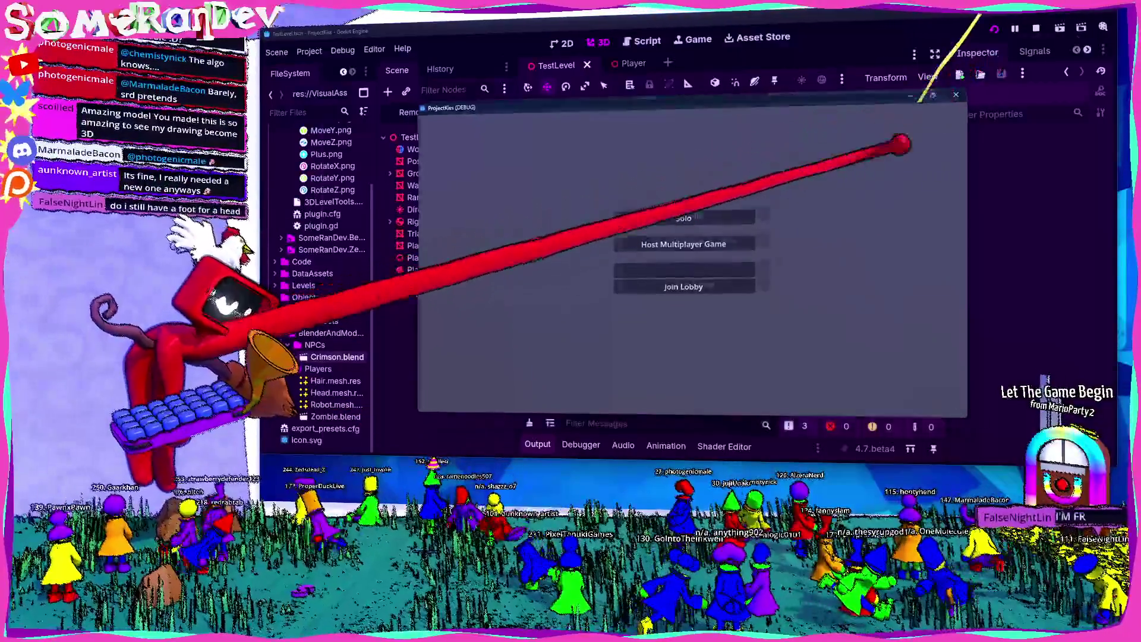
{"action": "left_click", "coordinate": [927, 98]}
{"action": "left_click", "coordinate": [676, 189]}
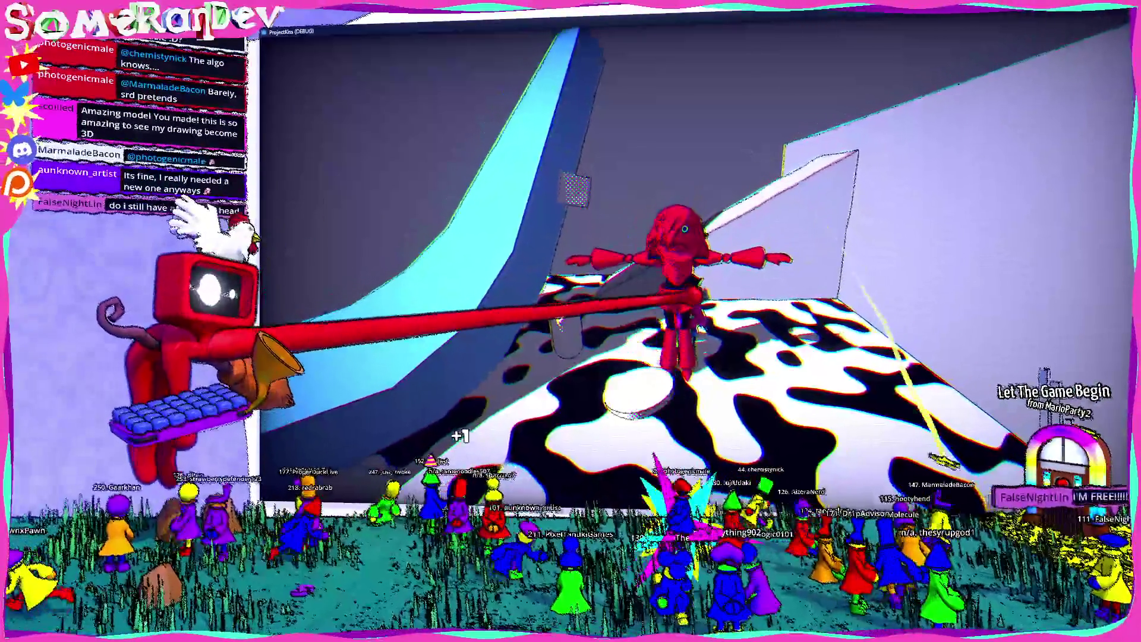
{"action": "key", "text": "w"}
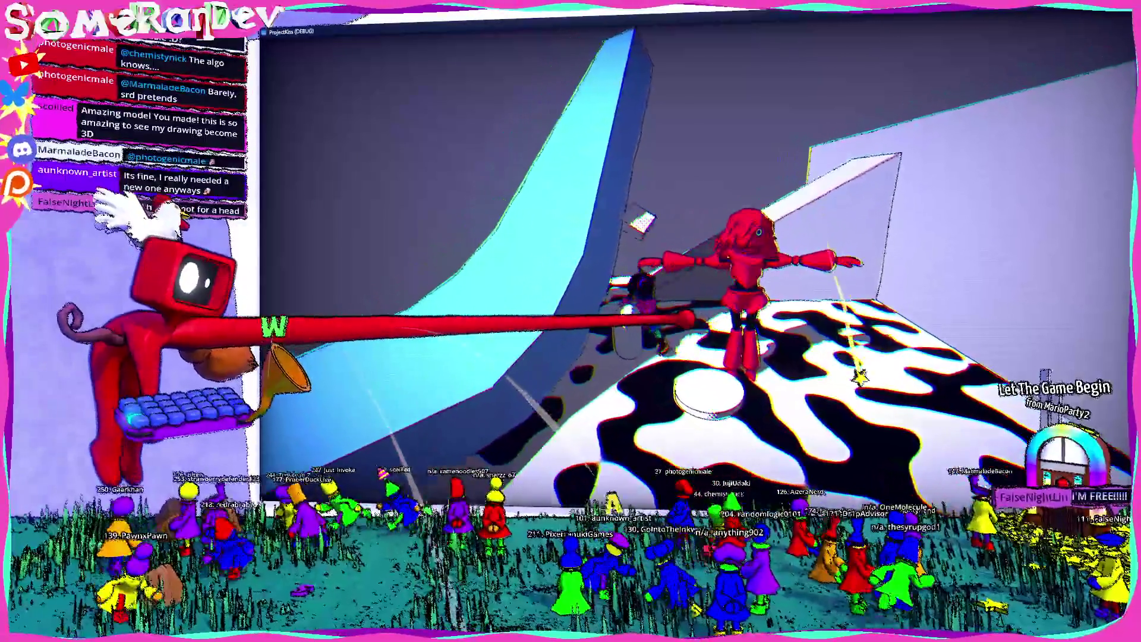
{"action": "key", "text": "w"}
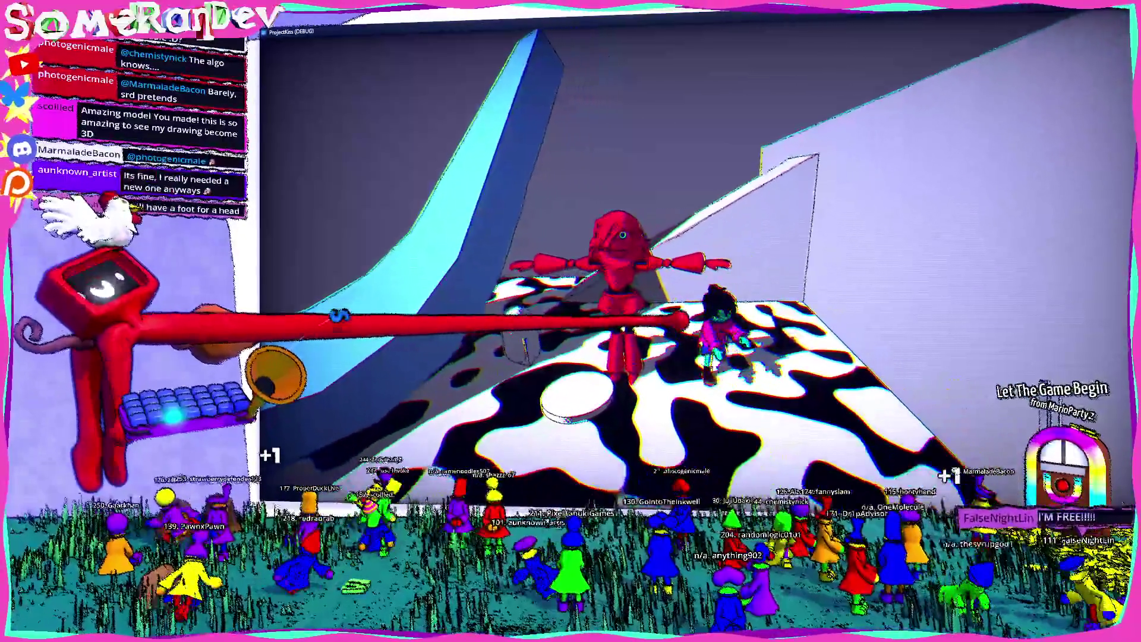